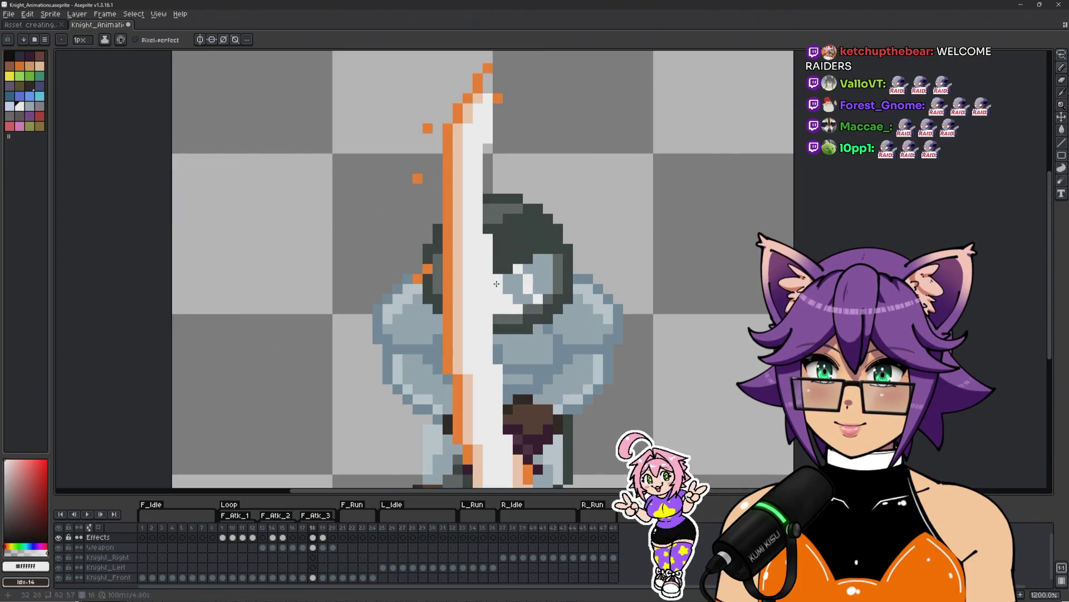
# Repaint a few pixels of the lower sword slash white
pyautogui.moveTo(517, 378)
pyautogui.mouseDown()
pyautogui.moveTo(479, 293)
pyautogui.moveTo(472, 329)
pyautogui.mouseUp()
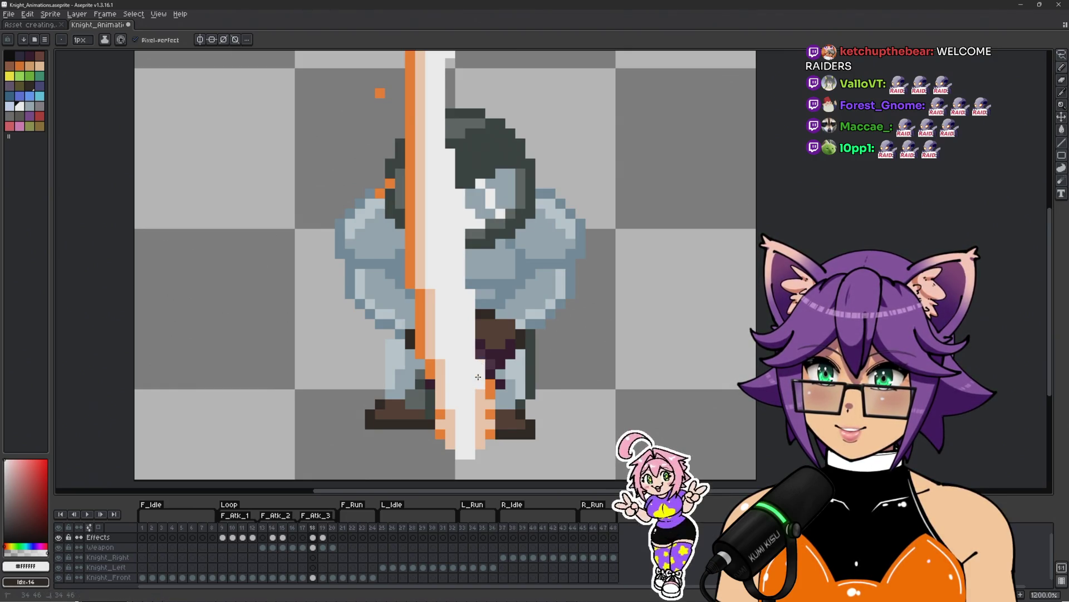
pyautogui.scroll(-5, 478, 377)
pyautogui.scroll(5, 449, 336)
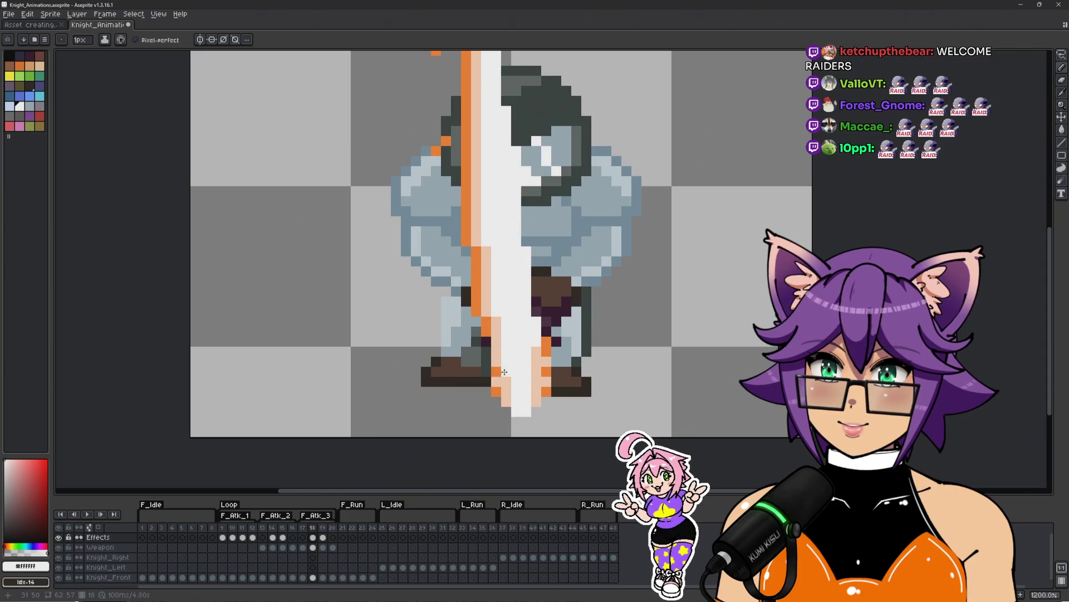
pyautogui.moveTo(508, 361); pyautogui.dragTo(509, 378)
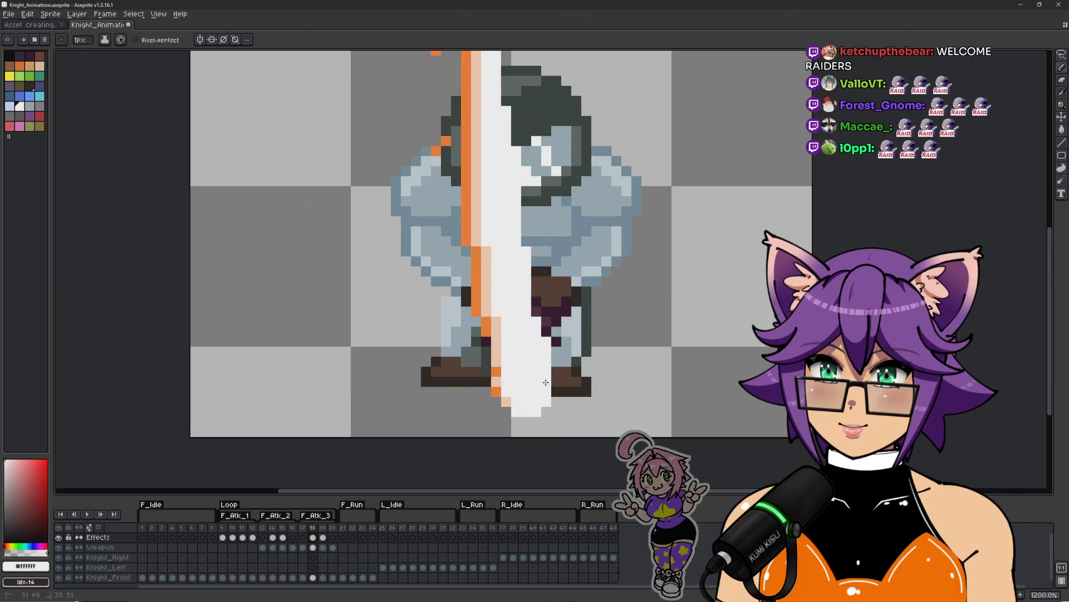
pyautogui.scroll(-1, 546, 382)
pyautogui.scroll(1, 494, 403)
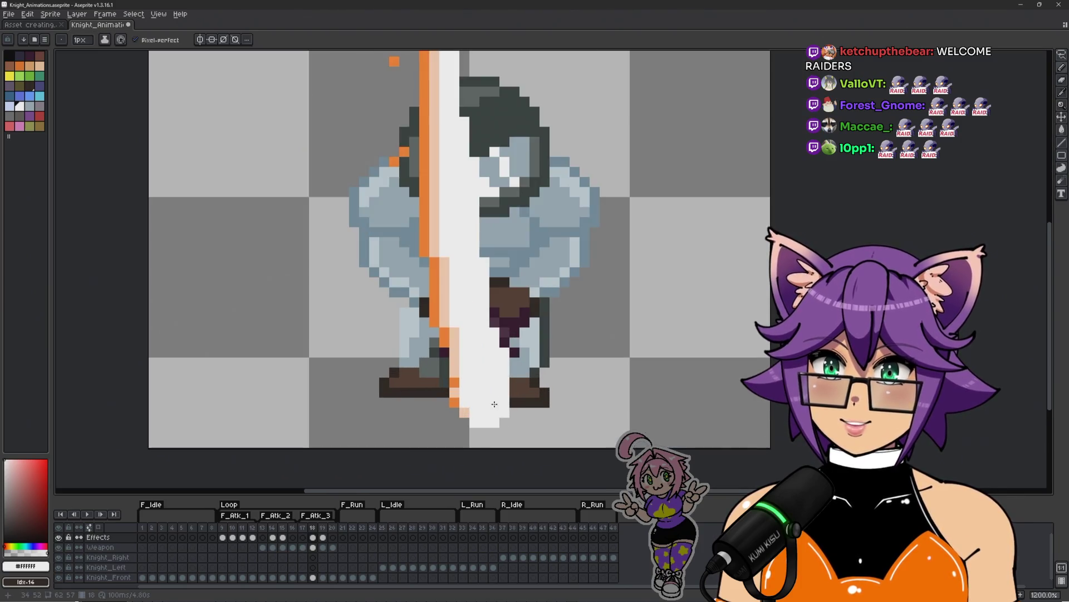
pyautogui.scroll(1, 457, 356)
# Paint the slash's edge and bottom pixels orange #F58030
pyautogui.keyDown('alt'); pyautogui.click(455, 346); pyautogui.keyUp('alt')
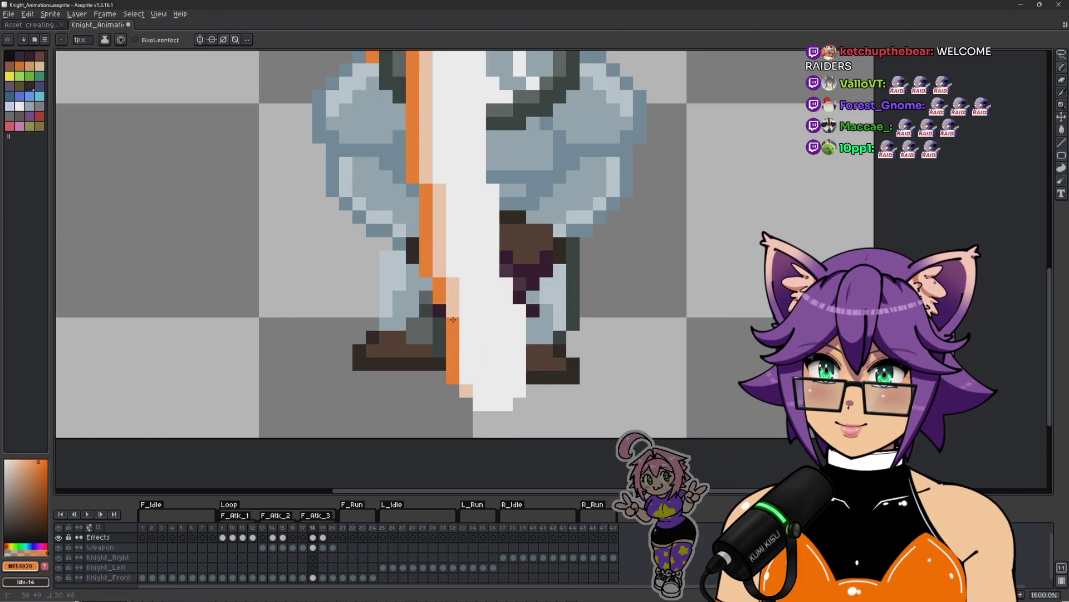
pyautogui.click(453, 319)
pyautogui.scroll(-1, 459, 351)
pyautogui.scroll(1, 465, 377)
pyautogui.click(465, 378)
pyautogui.moveTo(483, 385); pyautogui.dragTo(521, 372)
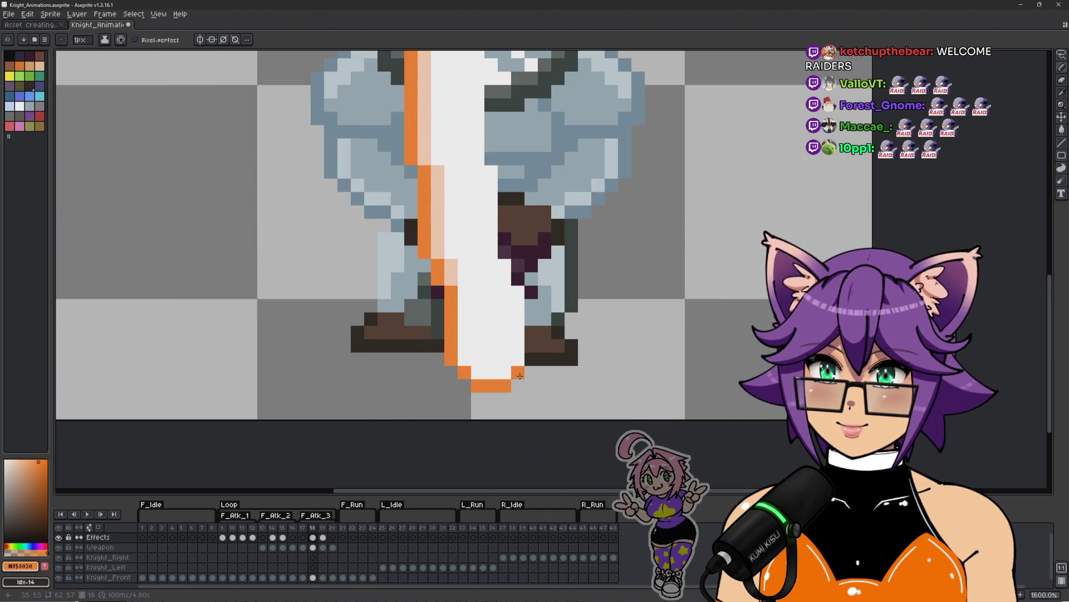
pyautogui.scroll(-3, 535, 371)
pyautogui.scroll(1, 565, 368)
pyautogui.scroll(2, 566, 367)
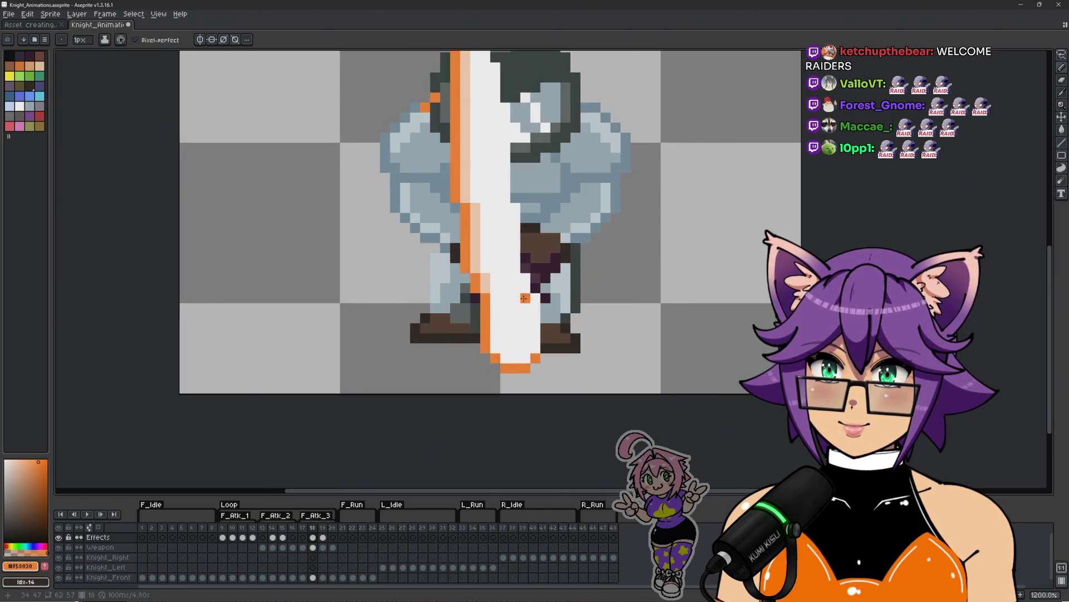
# Add peach #FAD1B5 along the bottom row of the slash tip
pyautogui.keyDown('alt'); pyautogui.click(514, 384); pyautogui.keyUp('alt')
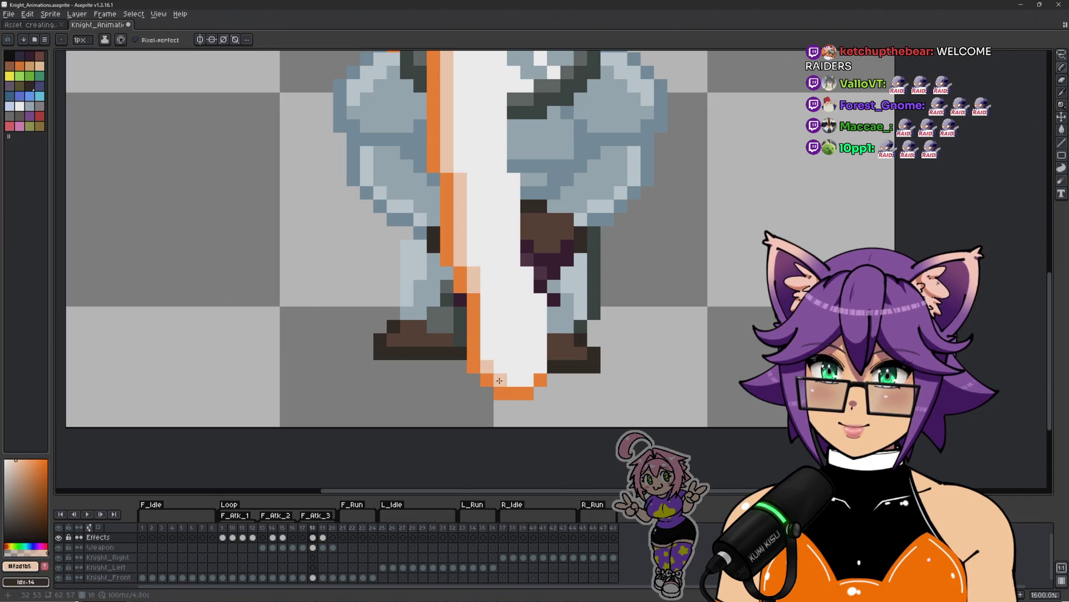
pyautogui.moveTo(499, 381)
pyautogui.mouseDown()
pyautogui.moveTo(510, 367)
pyautogui.moveTo(488, 298)
pyautogui.mouseUp()
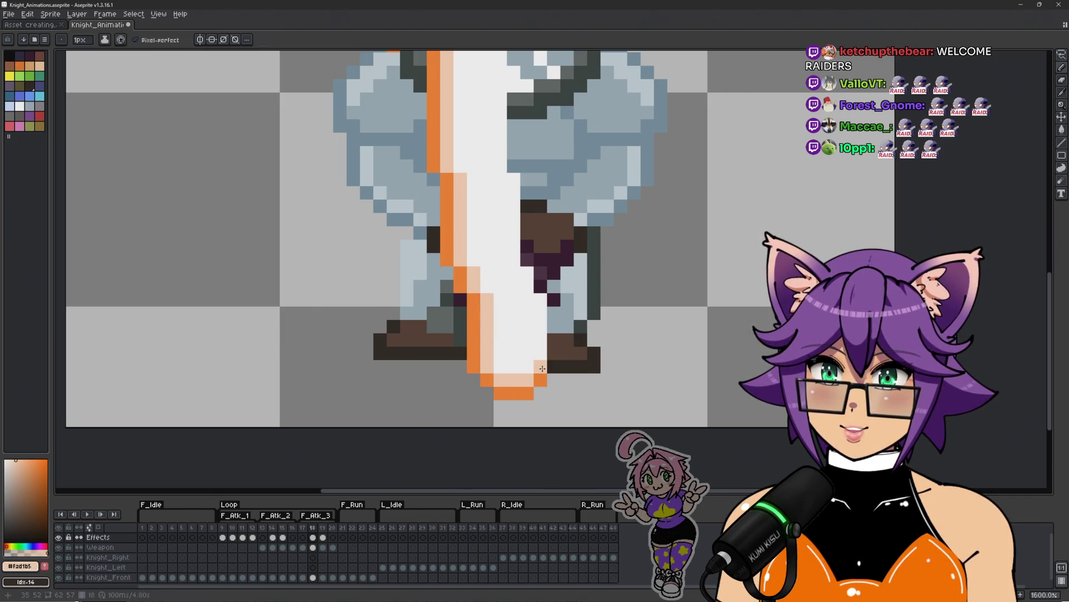
pyautogui.scroll(-3, 542, 368)
pyautogui.scroll(3, 560, 349)
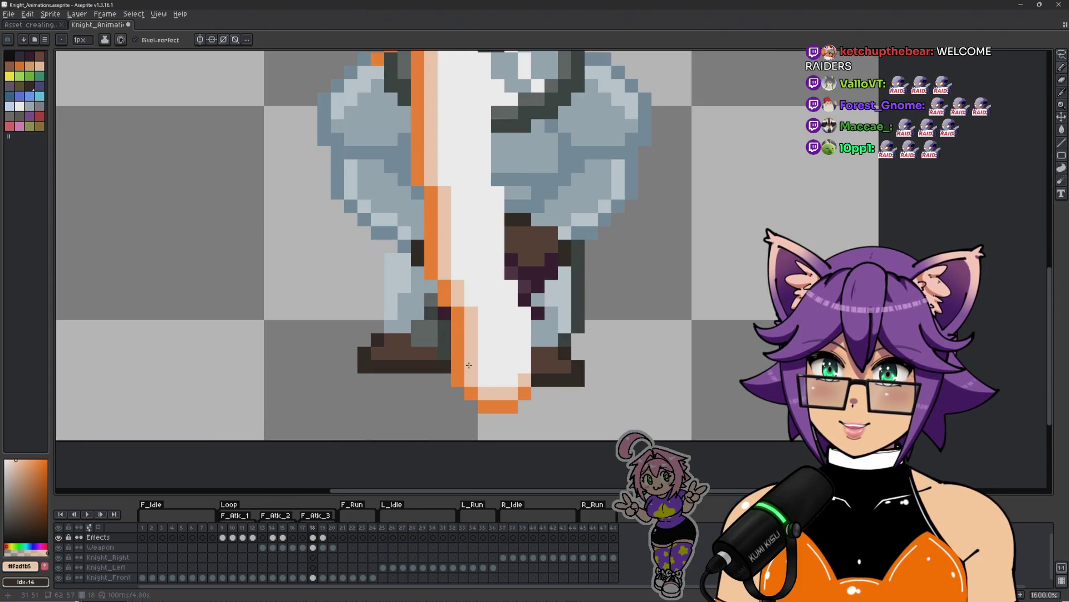
pyautogui.scroll(-2, 469, 365)
pyautogui.scroll(2, 478, 348)
pyautogui.scroll(-2, 495, 358)
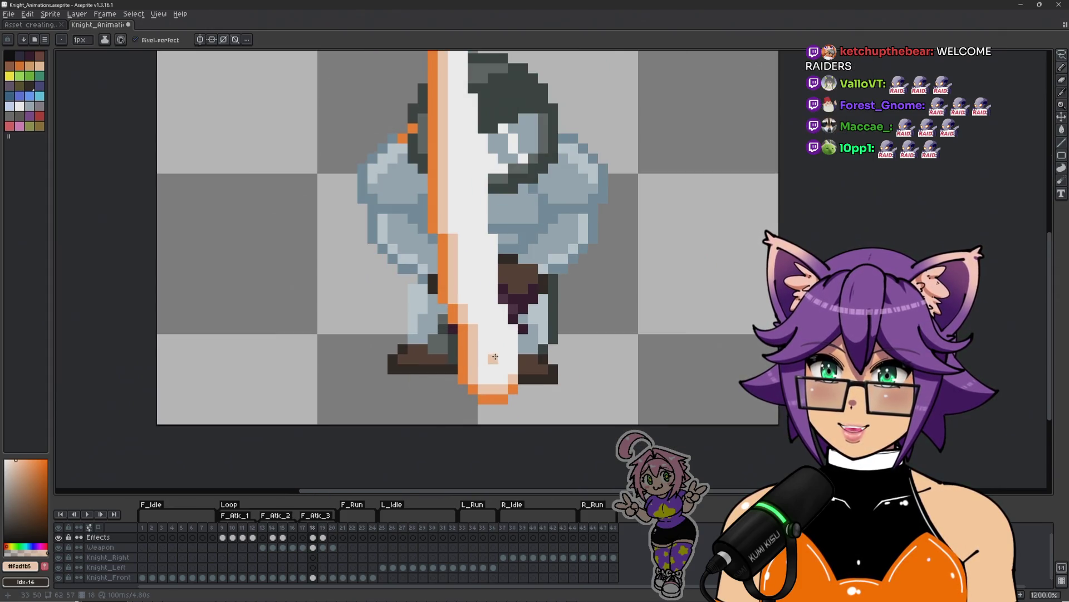
pyautogui.scroll(2, 479, 334)
pyautogui.keyDown('alt'); pyautogui.click(444, 299); pyautogui.keyUp('alt')
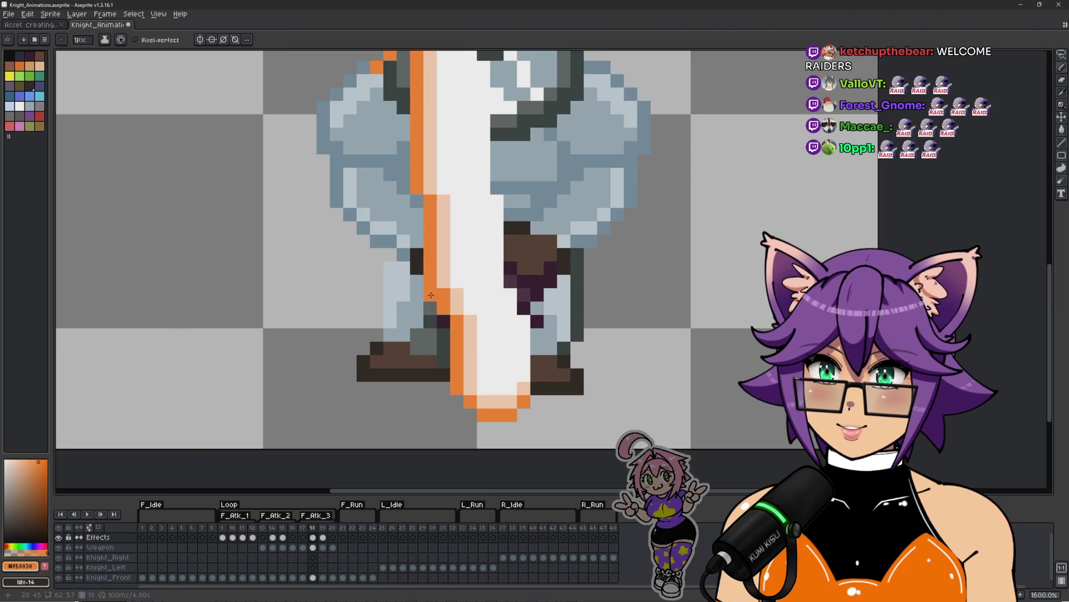
# Outline the slash bottom in orange and add a peach inner rim
pyautogui.moveTo(437, 304)
pyautogui.mouseDown()
pyautogui.moveTo(417, 368)
pyautogui.moveTo(462, 428)
pyautogui.moveTo(532, 429)
pyautogui.mouseUp()
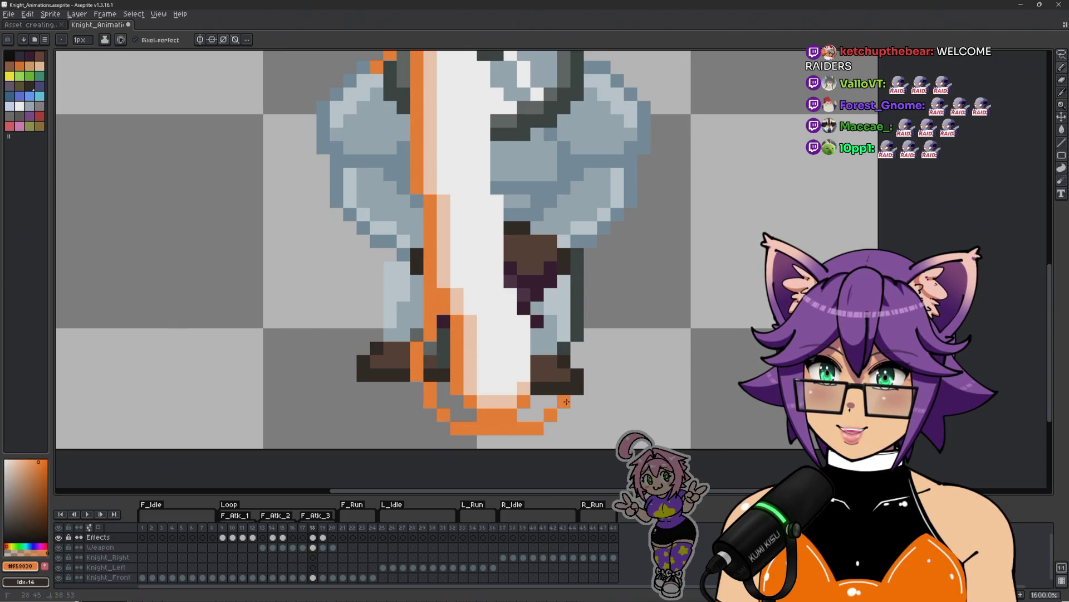
pyautogui.keyDown('alt'); pyautogui.click(443, 314); pyautogui.keyUp('alt')
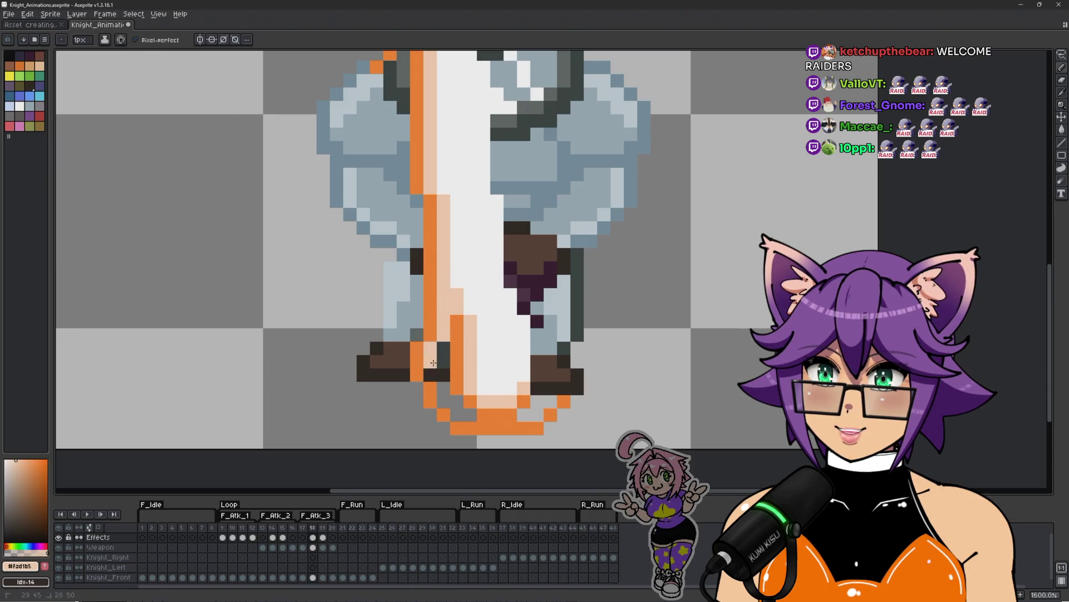
pyautogui.moveTo(434, 362)
pyautogui.mouseDown()
pyautogui.moveTo(440, 401)
pyautogui.moveTo(515, 415)
pyautogui.moveTo(548, 401)
pyautogui.mouseUp()
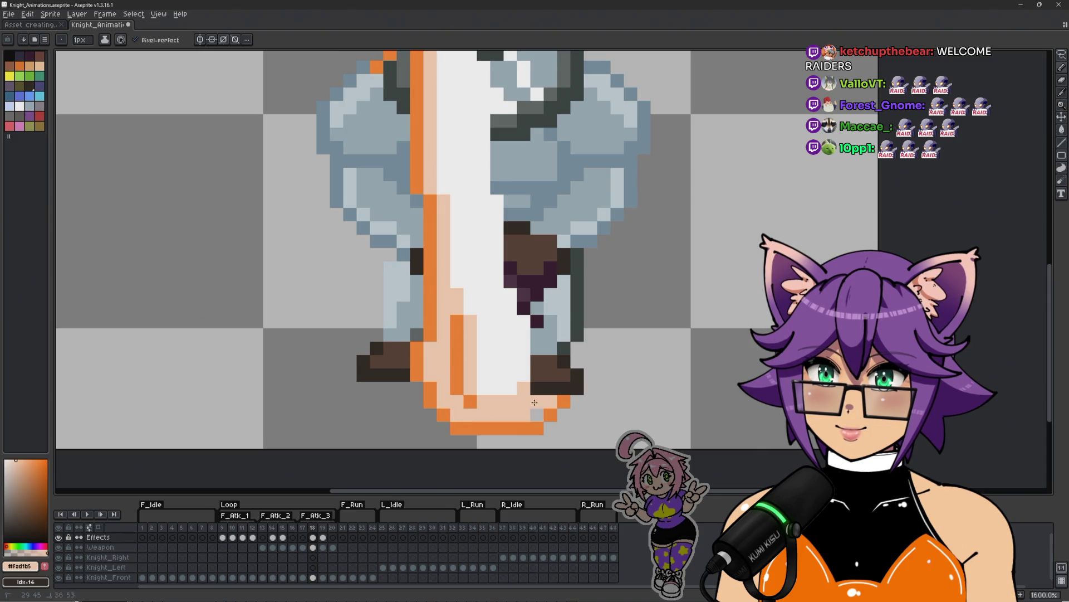
# Fill the lower slash interior and the right boot pixels white
pyautogui.keyDown('alt'); pyautogui.click(490, 334); pyautogui.keyUp('alt')
pyautogui.moveTo(457, 298)
pyautogui.mouseDown()
pyautogui.moveTo(457, 357)
pyautogui.moveTo(471, 390)
pyautogui.moveTo(458, 389)
pyautogui.mouseUp()
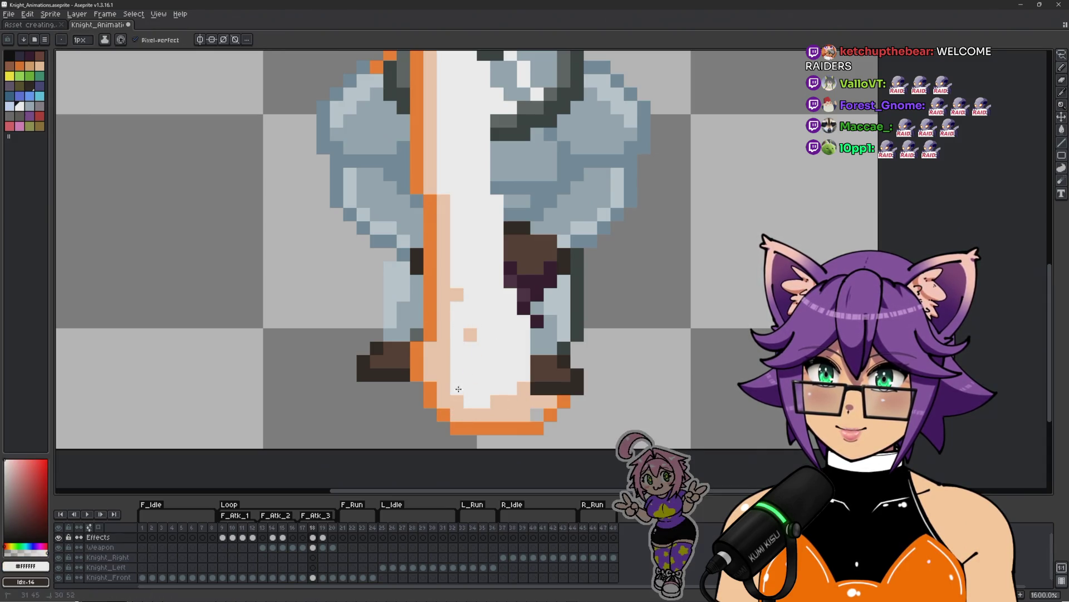
pyautogui.moveTo(451, 291); pyautogui.dragTo(444, 375)
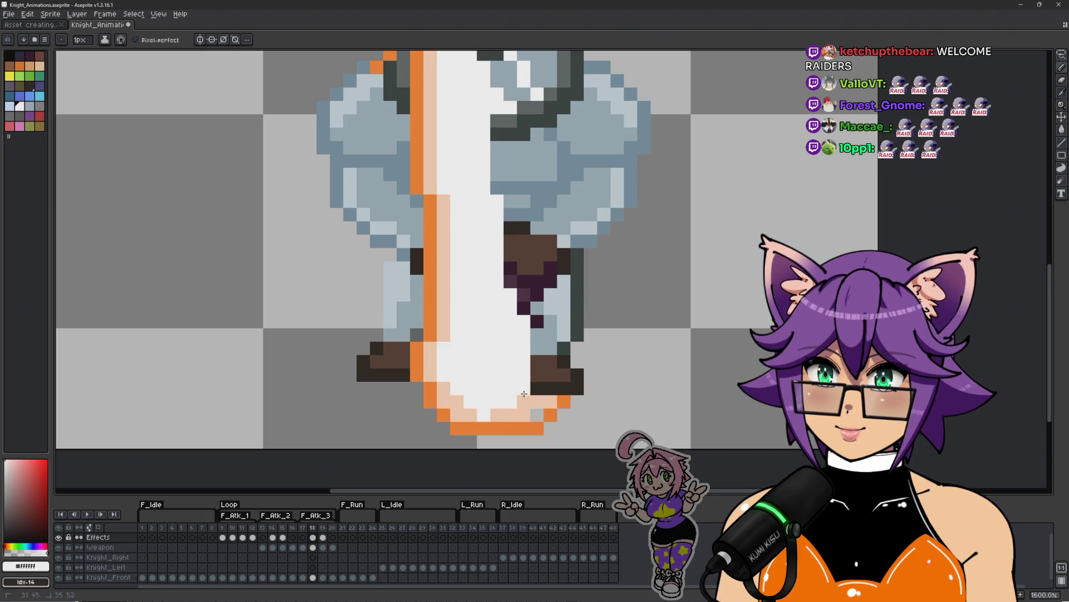
pyautogui.moveTo(524, 394)
pyautogui.mouseDown()
pyautogui.moveTo(550, 357)
pyautogui.moveTo(485, 417)
pyautogui.mouseUp()
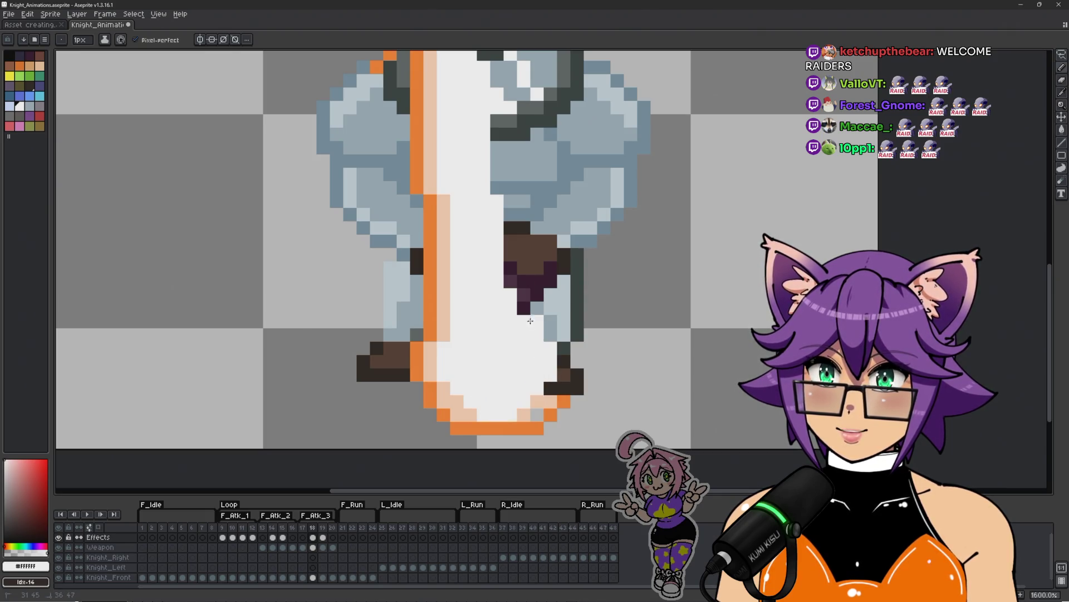
pyautogui.moveTo(484, 226)
pyautogui.mouseDown()
pyautogui.moveTo(544, 335)
pyautogui.moveTo(534, 331)
pyautogui.mouseUp()
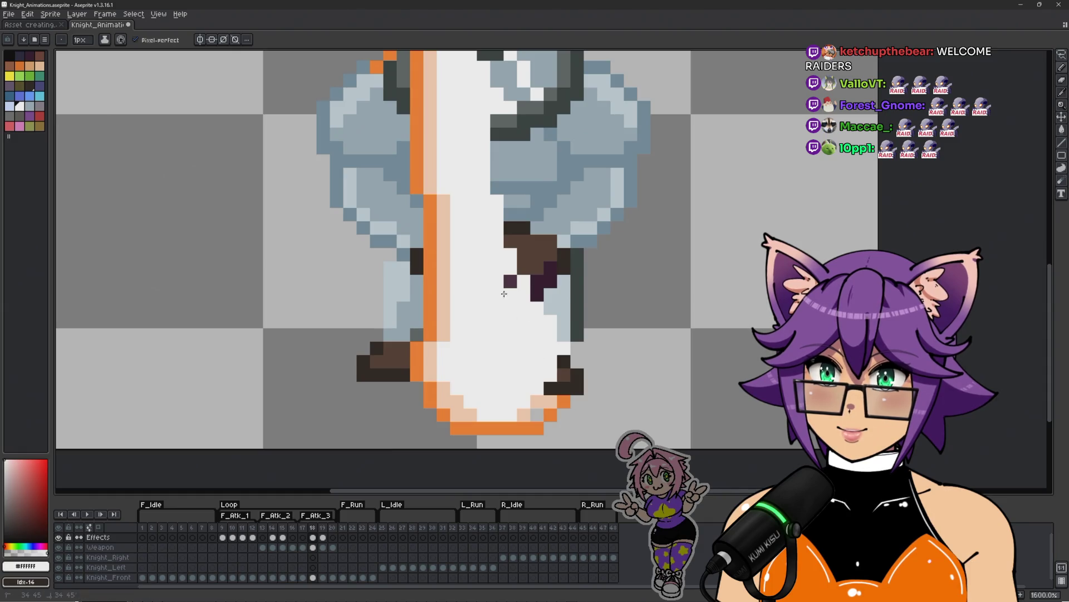
pyautogui.scroll(-5, 504, 293)
pyautogui.scroll(4, 453, 300)
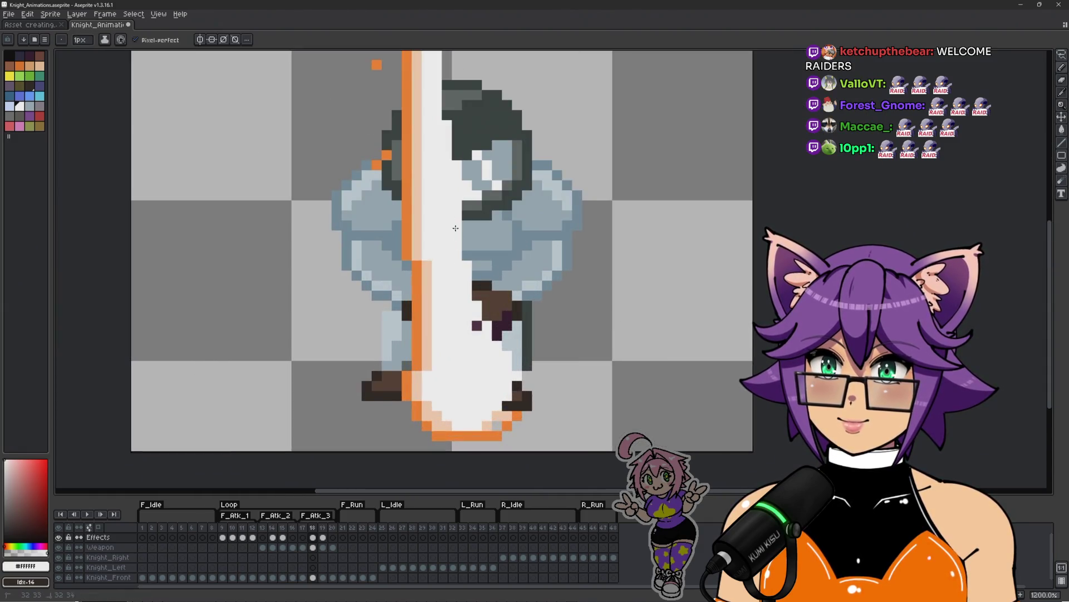
# Paint the remaining dark boot pixels white
pyautogui.moveTo(455, 228); pyautogui.dragTo(489, 341)
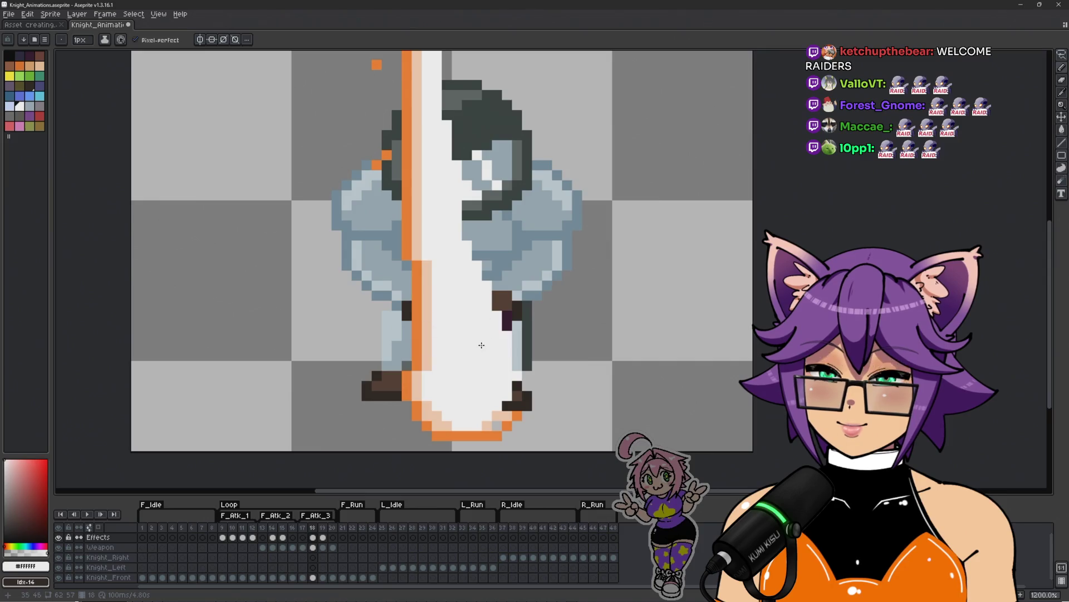
pyautogui.scroll(-4, 482, 345)
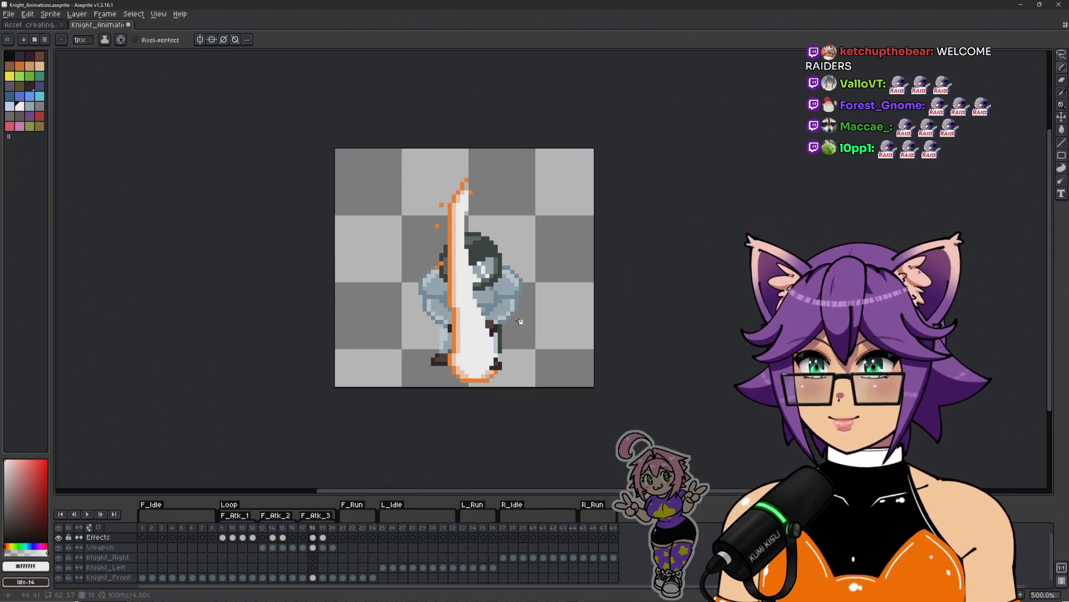
pyautogui.scroll(1, 520, 321)
# Play the animation and stop on a frame in the attack sequence
pyautogui.press('Return')
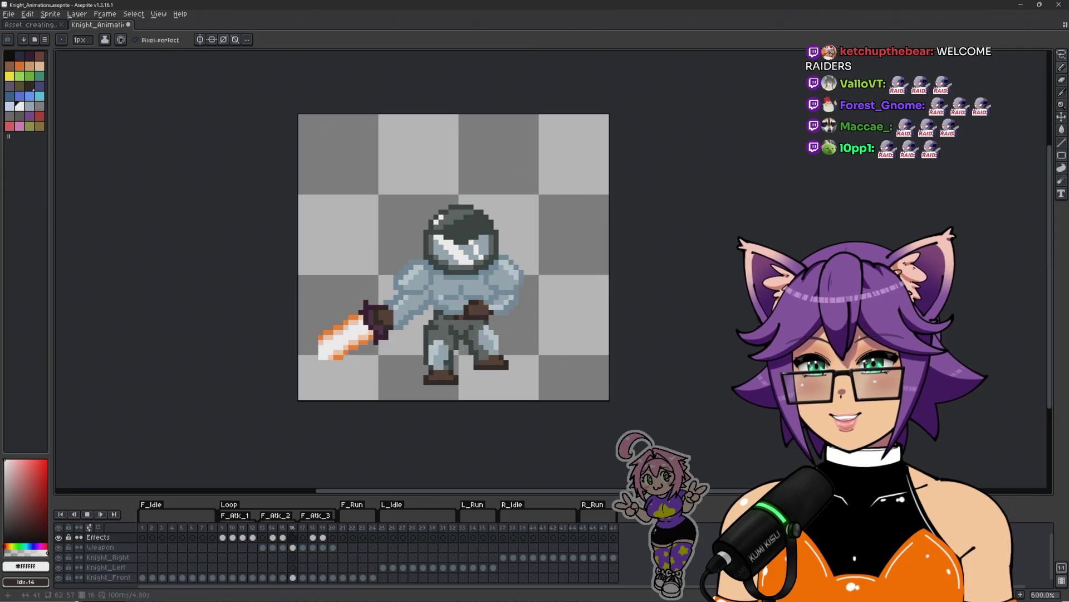
pyautogui.click(222, 538)
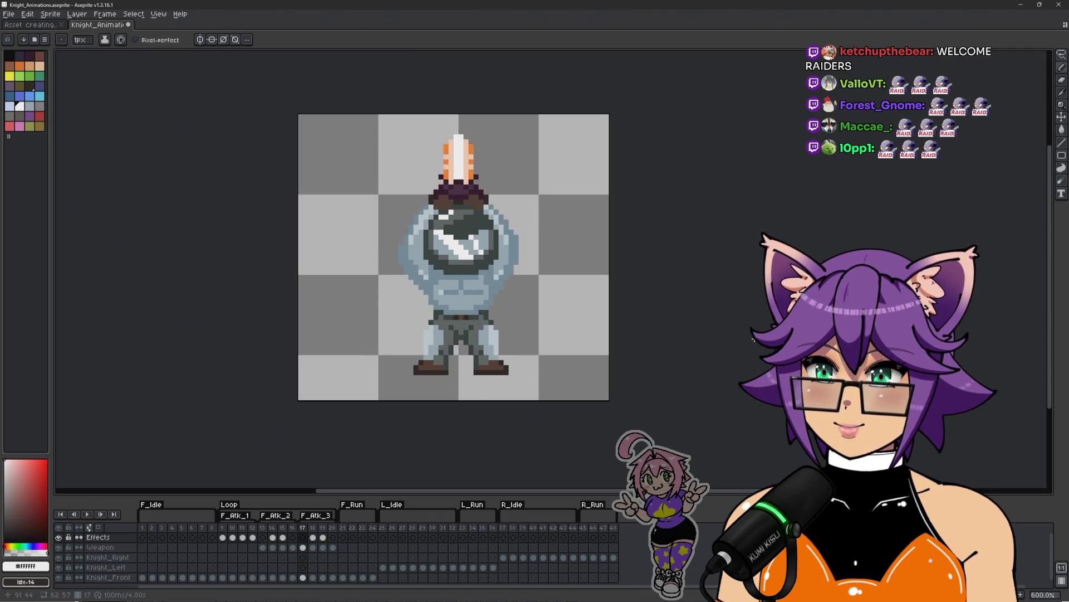
pyautogui.scroll(1, 474, 223)
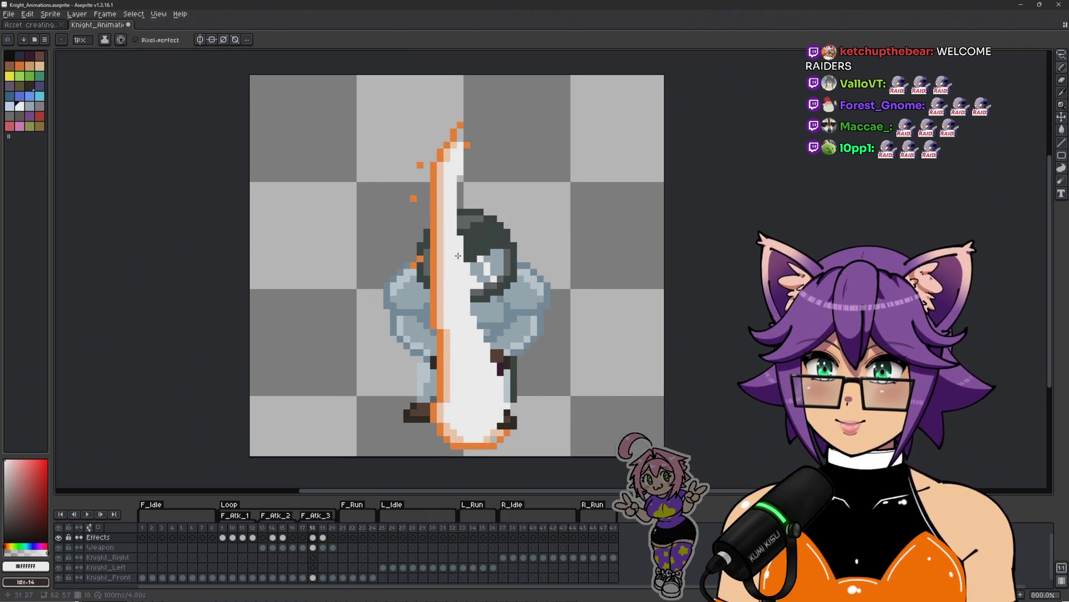
# Sample the orange outline colour from the sword
pyautogui.scroll(1, 428, 167)
pyautogui.scroll(-1, 428, 167)
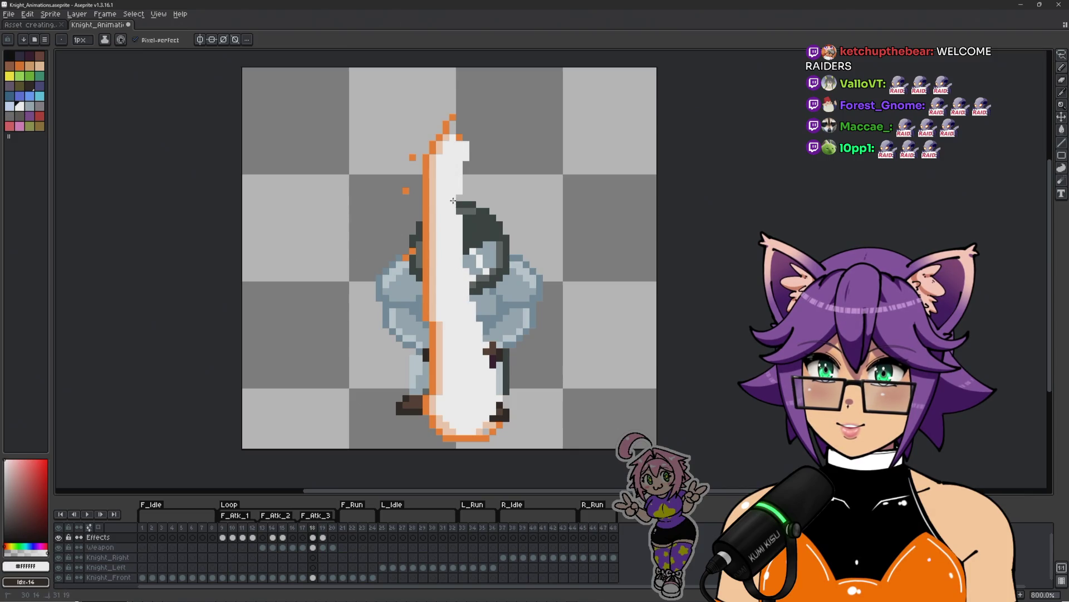
pyautogui.scroll(-3, 471, 282)
pyautogui.scroll(5, 409, 212)
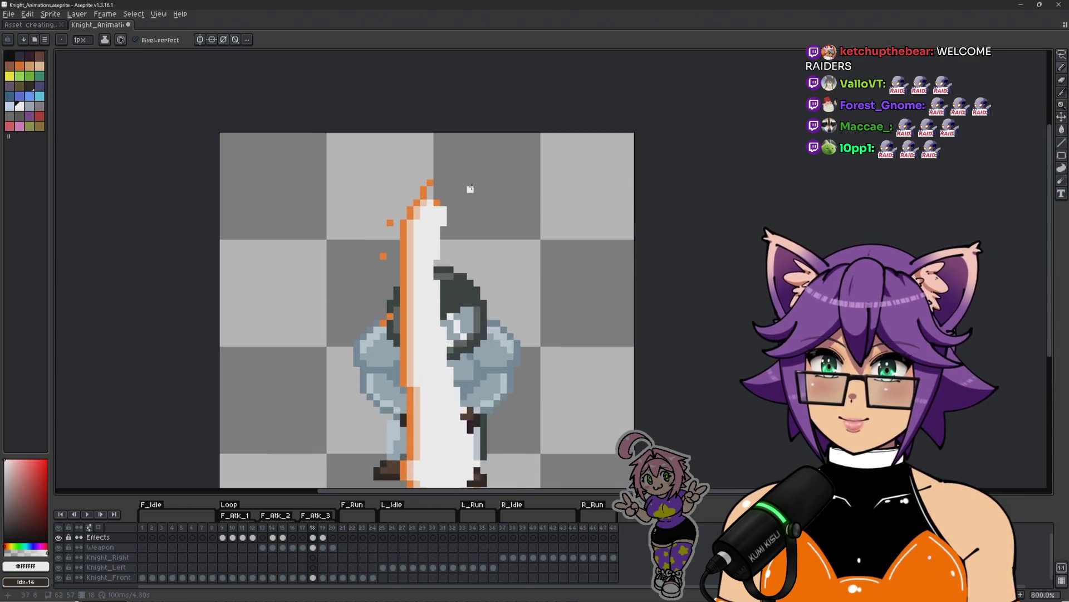
pyautogui.keyDown('alt'); pyautogui.click(406, 204); pyautogui.keyUp('alt')
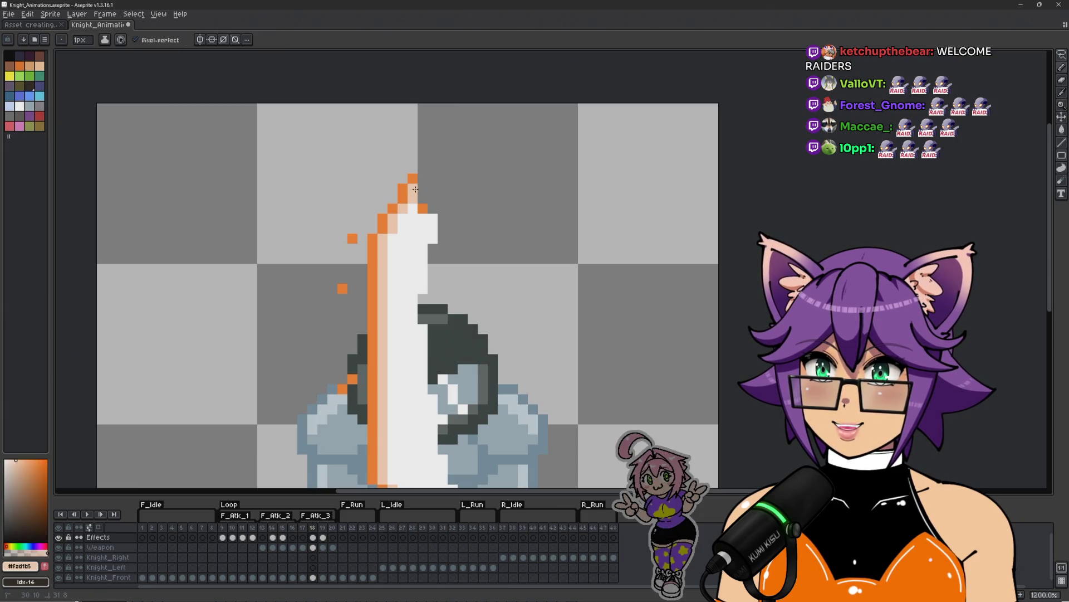
pyautogui.keyDown('alt'); pyautogui.click(417, 202); pyautogui.keyUp('alt')
pyautogui.keyDown('alt'); pyautogui.click(415, 188); pyautogui.keyUp('alt')
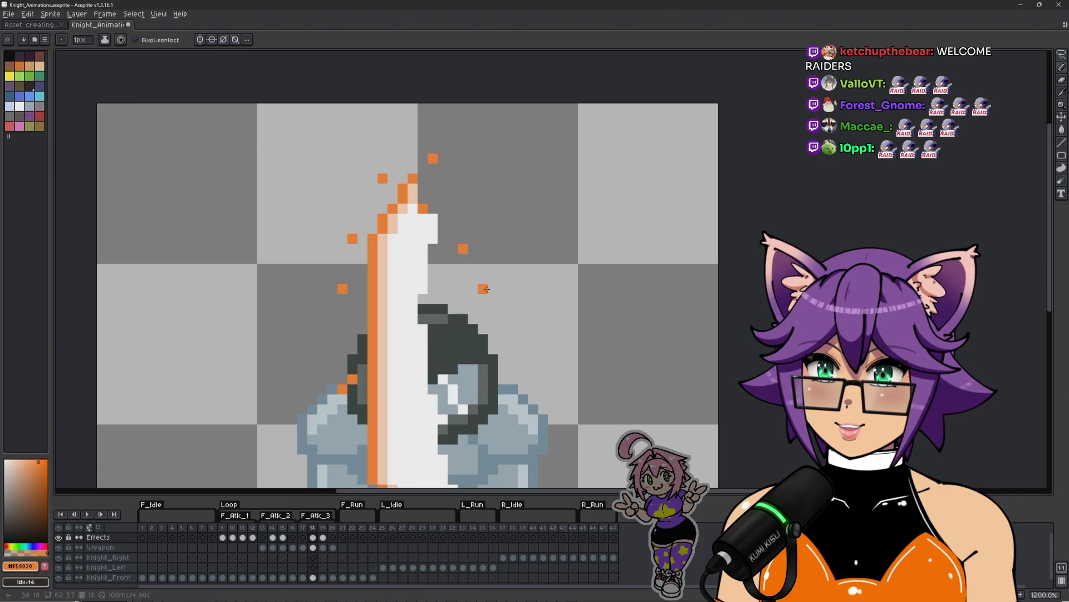
# Add orange pixels on both arms and along the slash's lower right edge
pyautogui.scroll(-2, 486, 289)
pyautogui.scroll(2, 485, 353)
pyautogui.scroll(1, 379, 373)
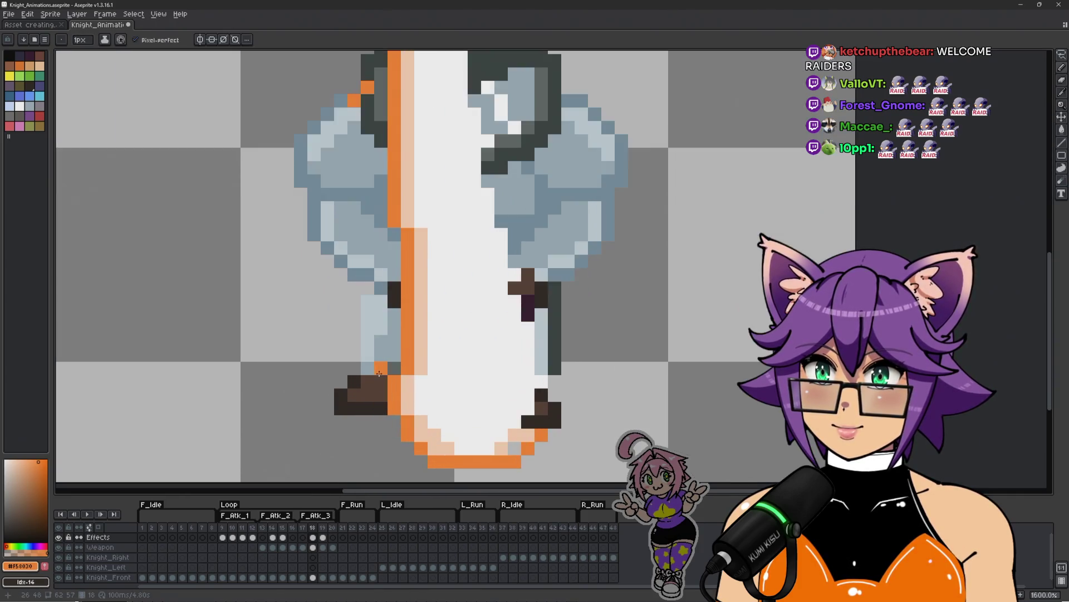
pyautogui.moveTo(393, 371); pyautogui.dragTo(378, 336)
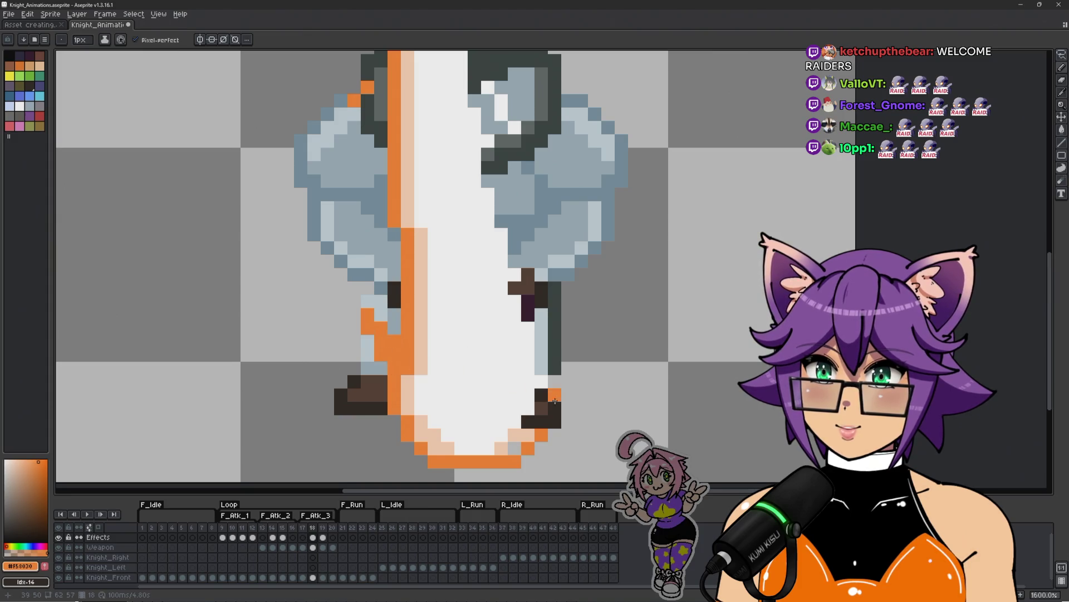
pyautogui.moveTo(540, 423)
pyautogui.mouseDown()
pyautogui.moveTo(528, 438)
pyautogui.moveTo(557, 385)
pyautogui.mouseUp()
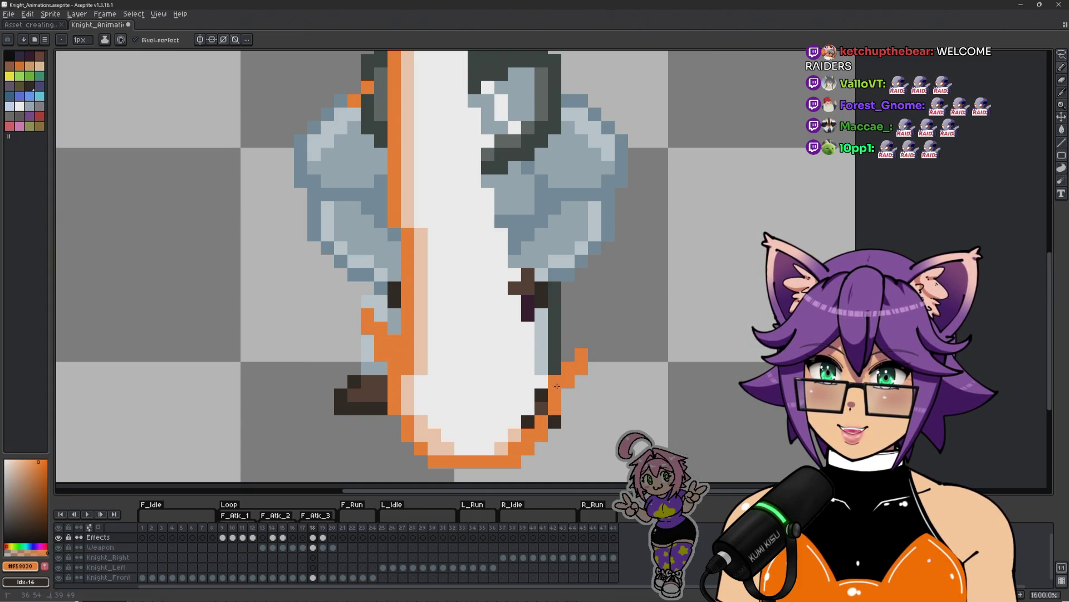
pyautogui.scroll(-2, 569, 379)
pyautogui.scroll(1, 577, 353)
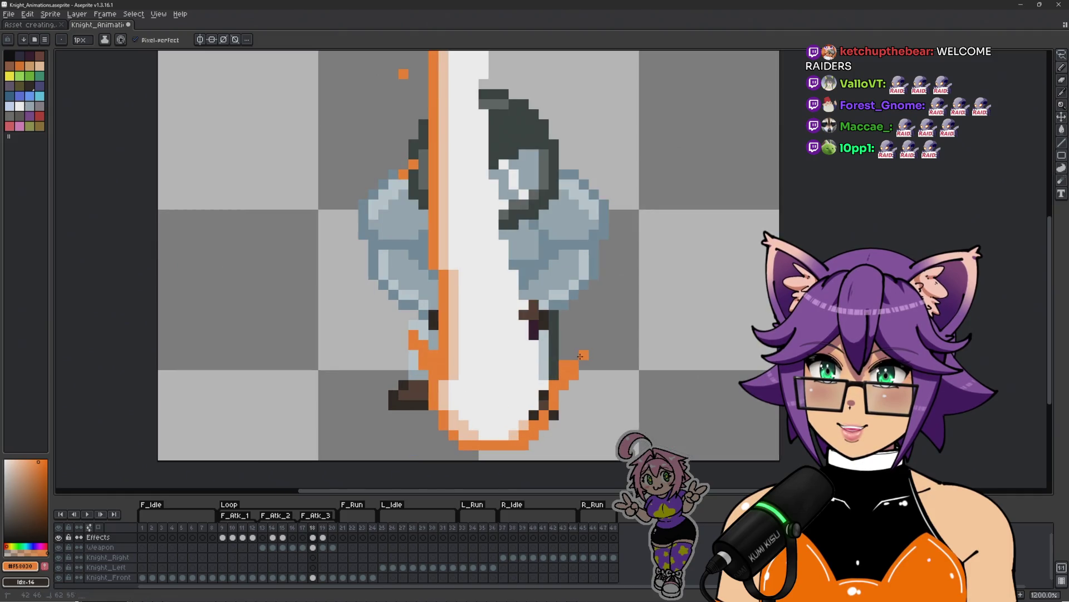
pyautogui.click(514, 259)
pyautogui.moveTo(514, 259); pyautogui.dragTo(522, 331)
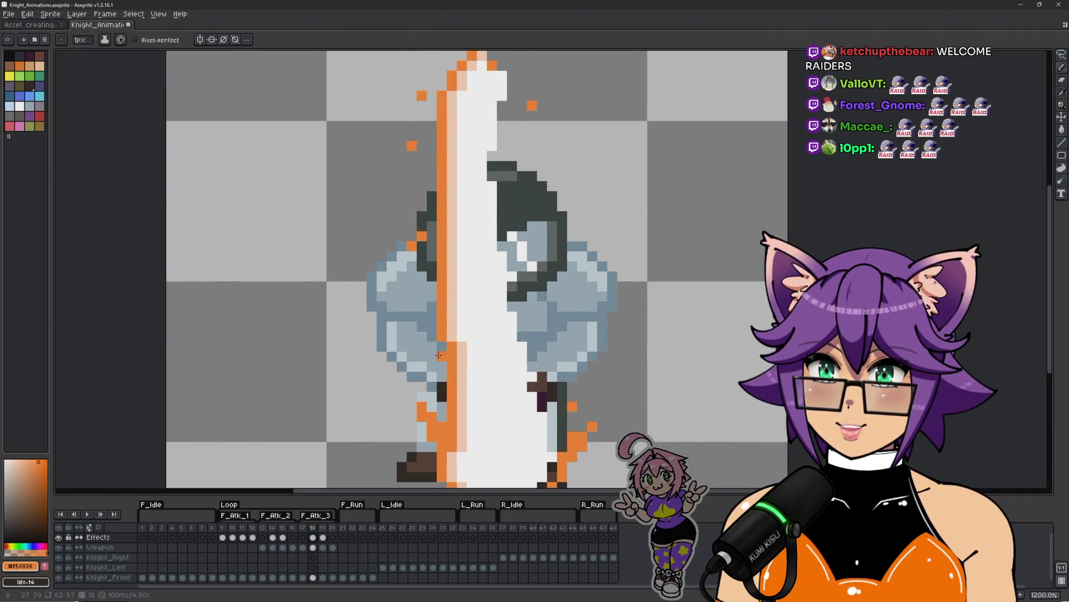
pyautogui.moveTo(435, 340); pyautogui.dragTo(413, 315)
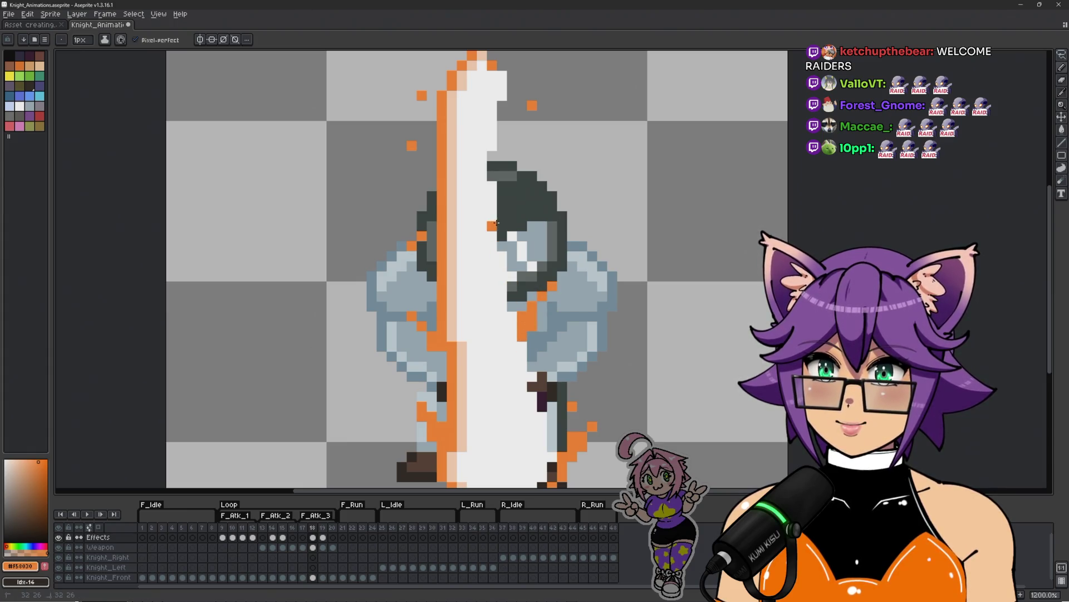
pyautogui.scroll(-4, 563, 223)
pyautogui.moveTo(649, 301); pyautogui.dragTo(606, 332)
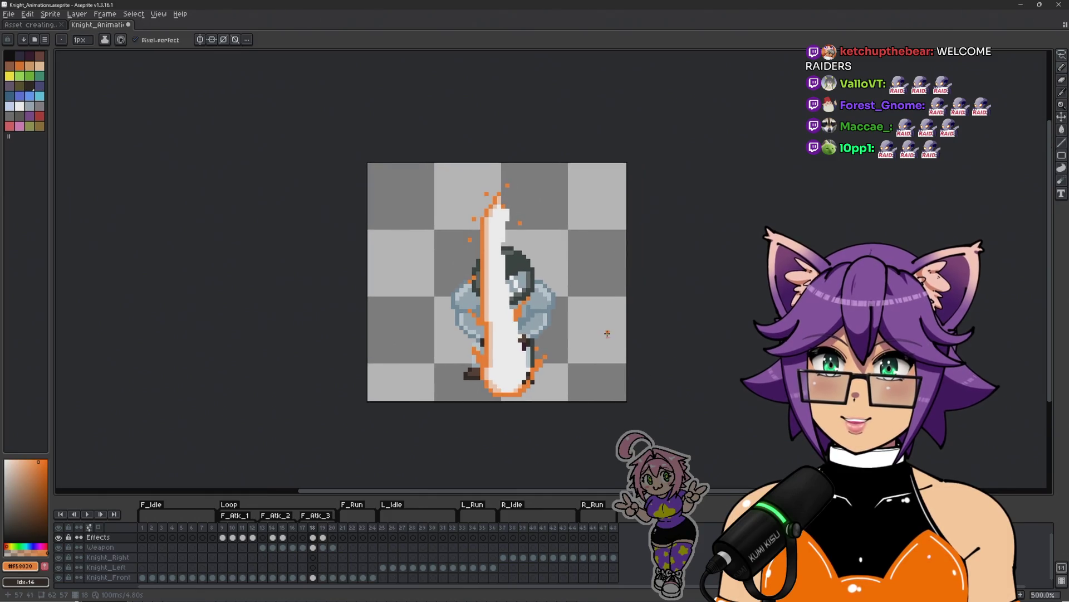
pyautogui.press('Return')
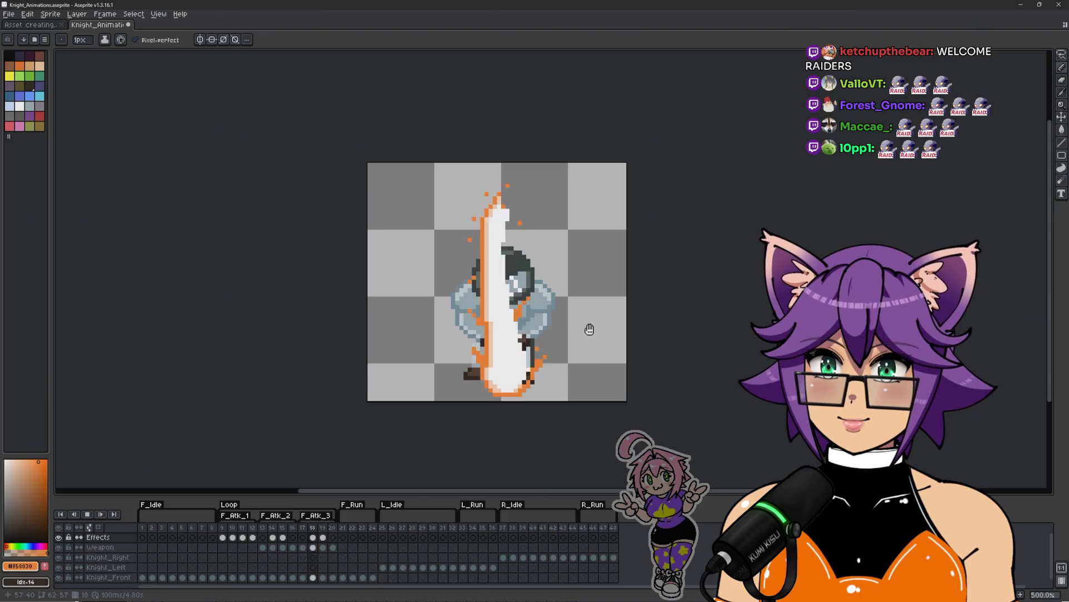
pyautogui.press('Return')
pyautogui.press('Return')
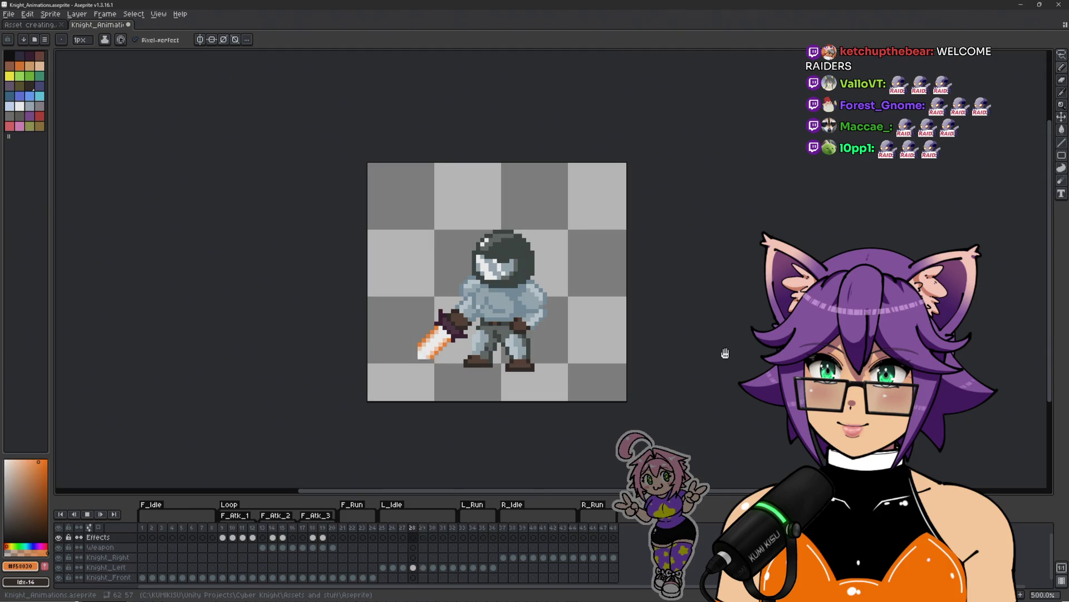
pyautogui.click(222, 538)
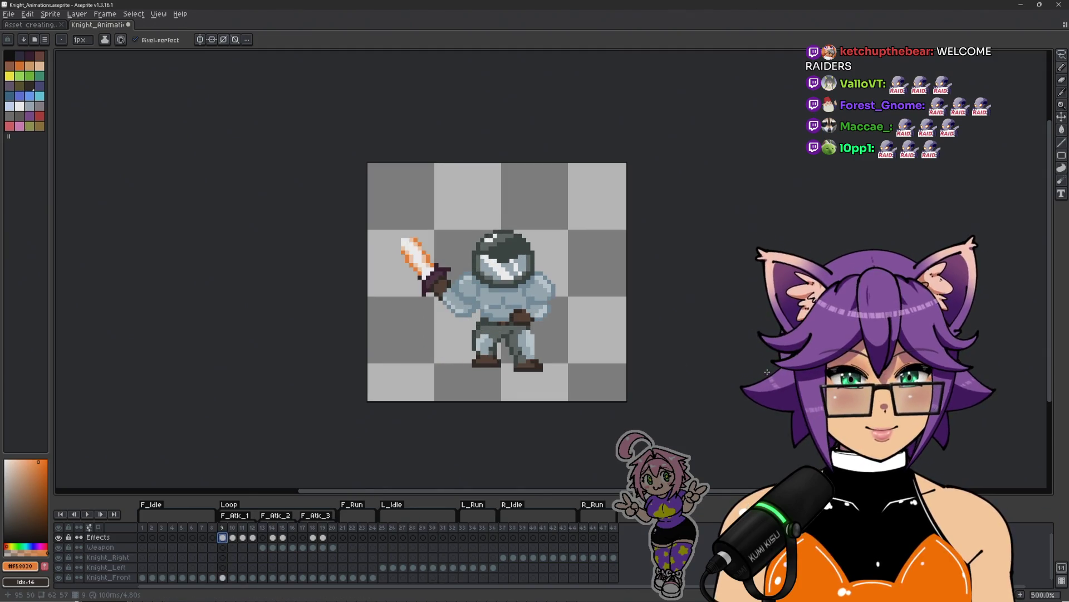
pyautogui.press('Return')
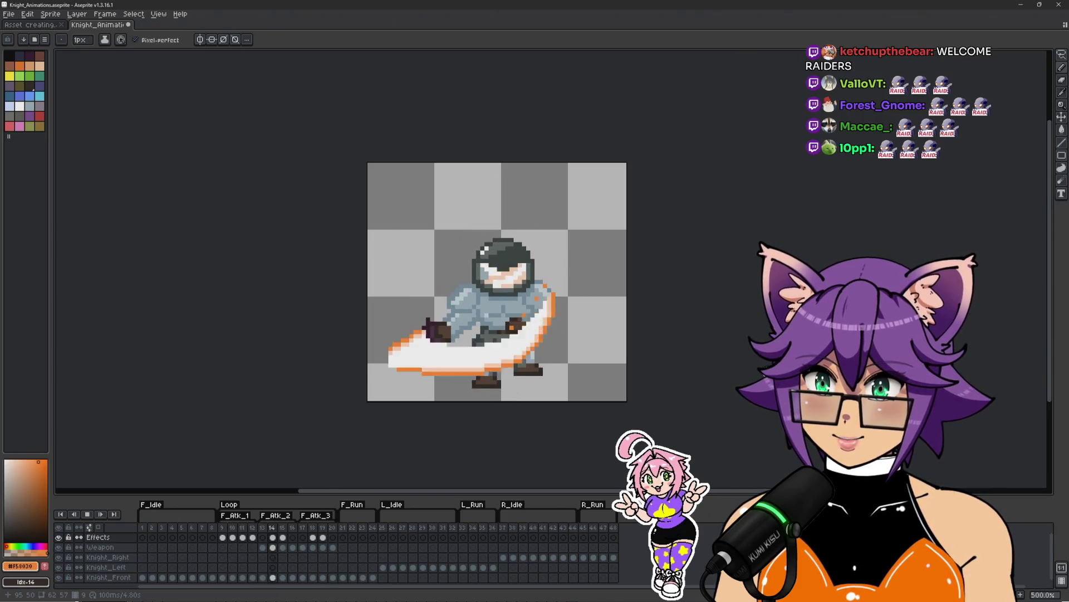
pyautogui.press('Return')
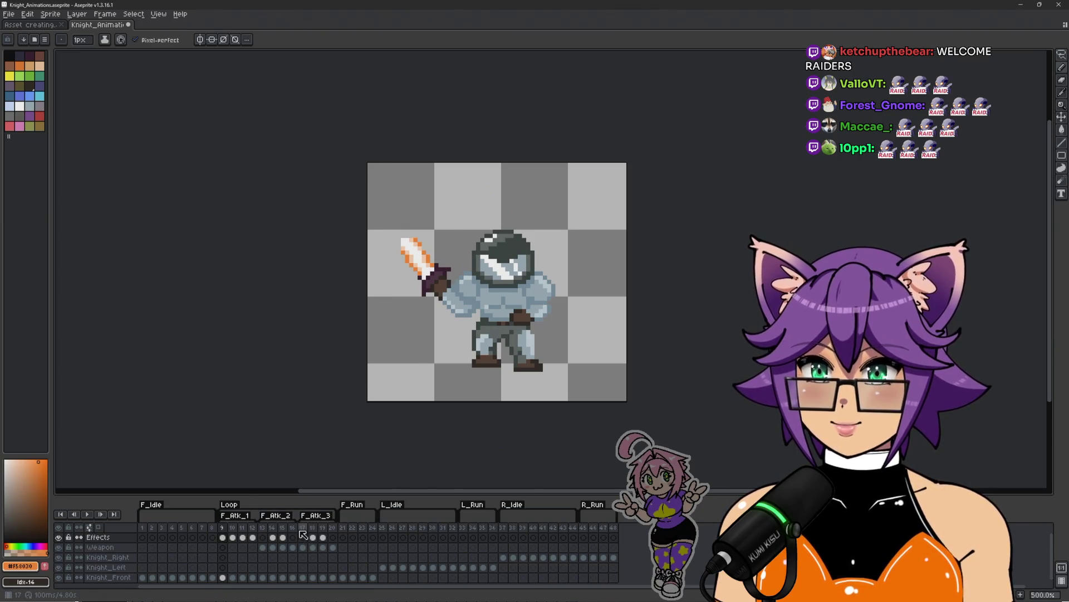
pyautogui.press('Return')
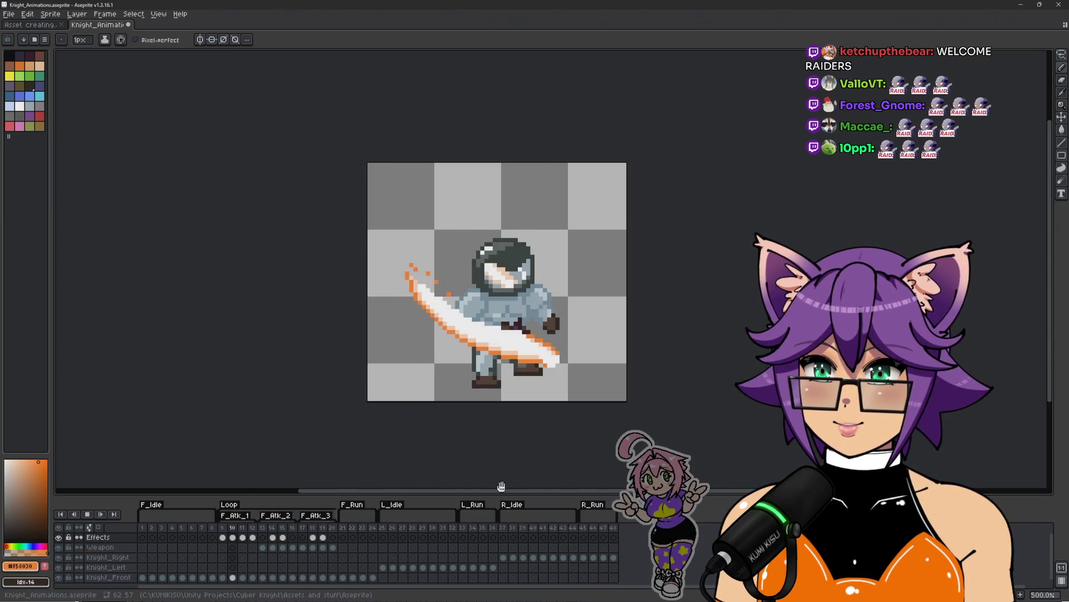
pyautogui.scroll(1, 669, 389)
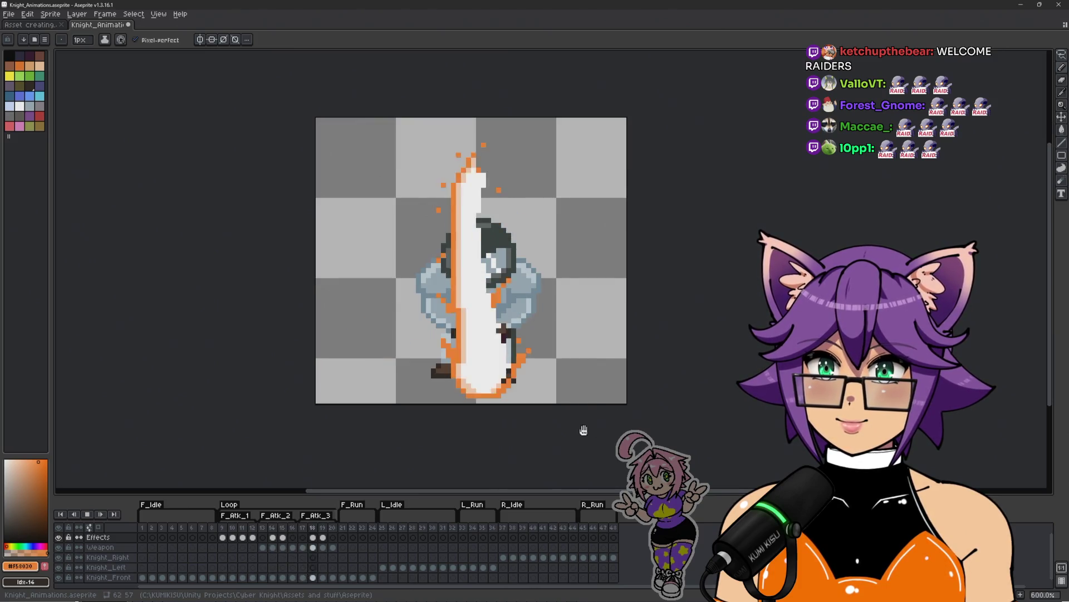
pyautogui.click(330, 536)
pyautogui.press('Return')
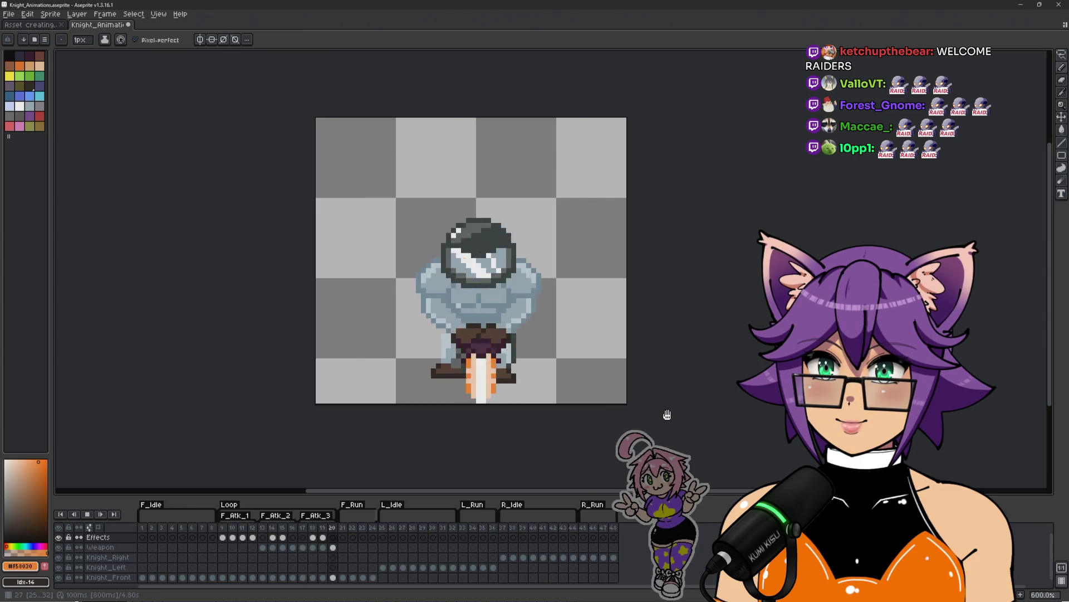
pyautogui.press('Return')
pyautogui.press('Return')
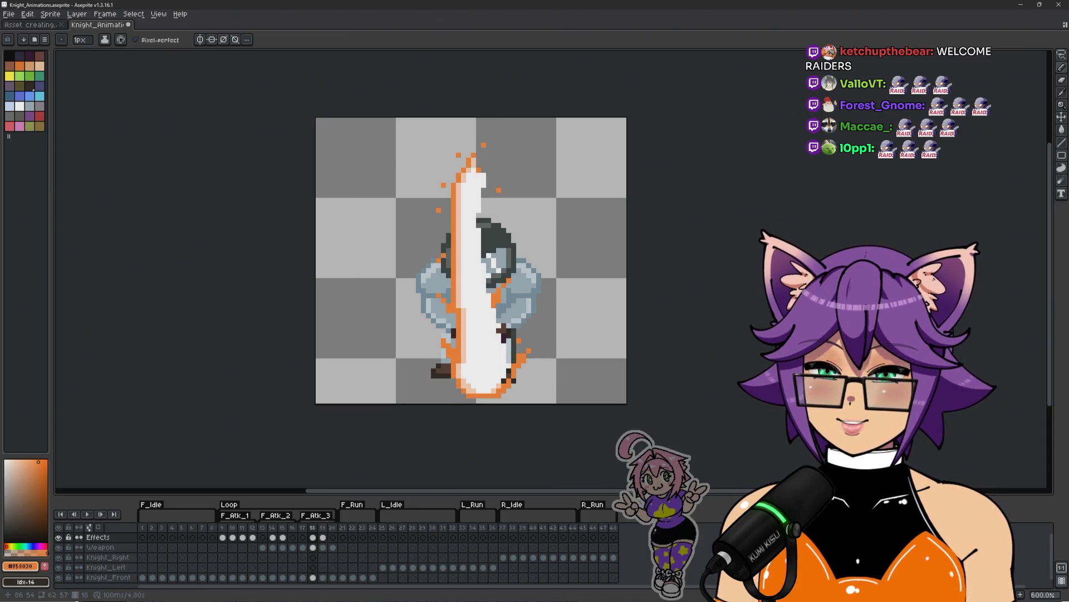
# Sample peach and white from the slash and add a peach edge pixel
pyautogui.scroll(3, 479, 352)
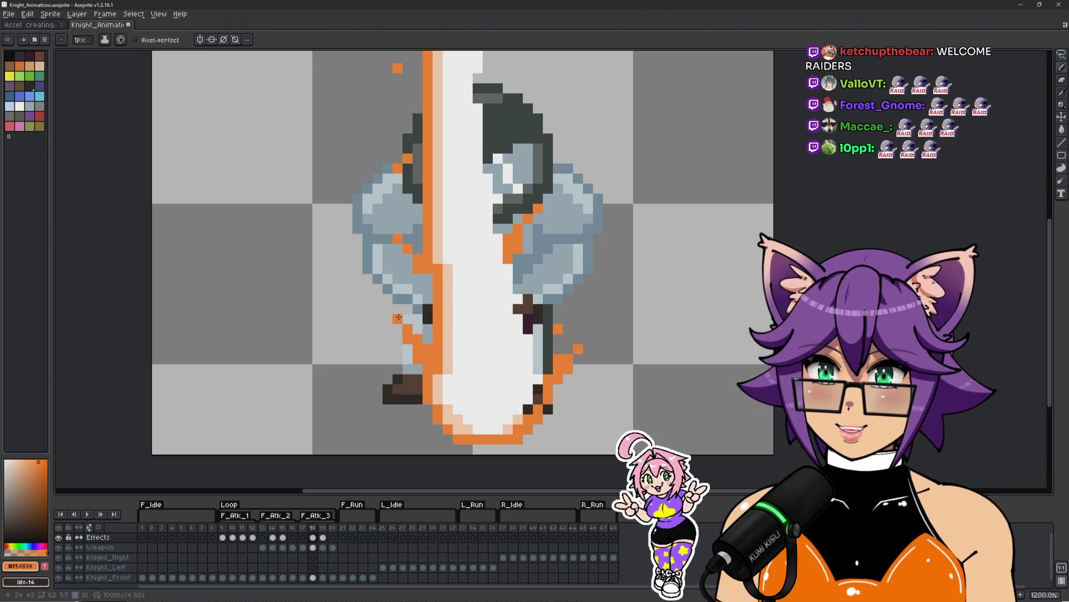
pyautogui.keyDown('alt'); pyautogui.click(528, 406); pyautogui.keyUp('alt')
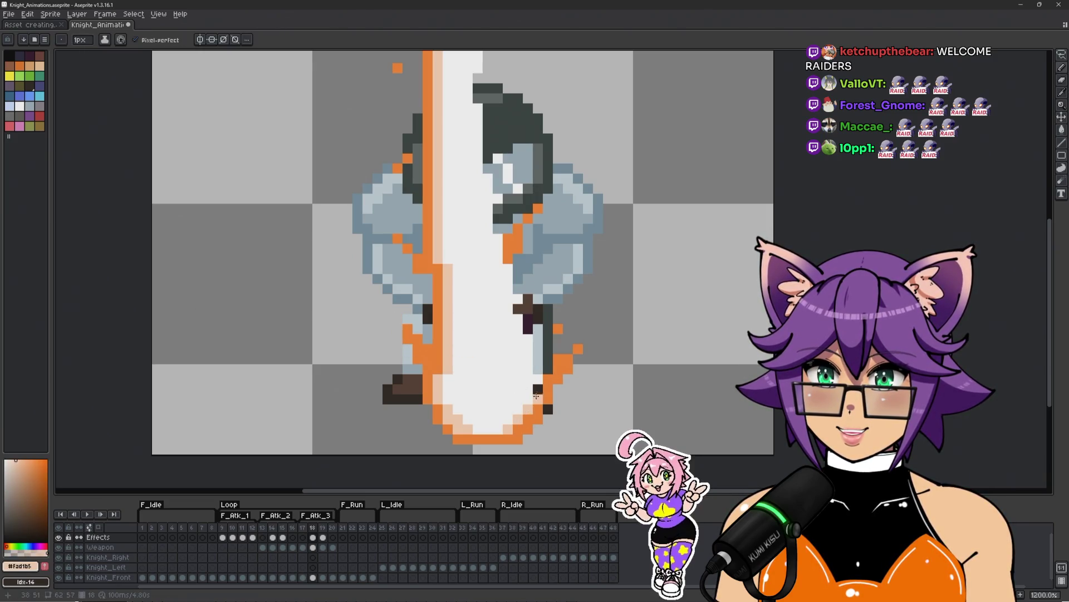
pyautogui.keyDown('alt'); pyautogui.click(539, 373); pyautogui.keyUp('alt')
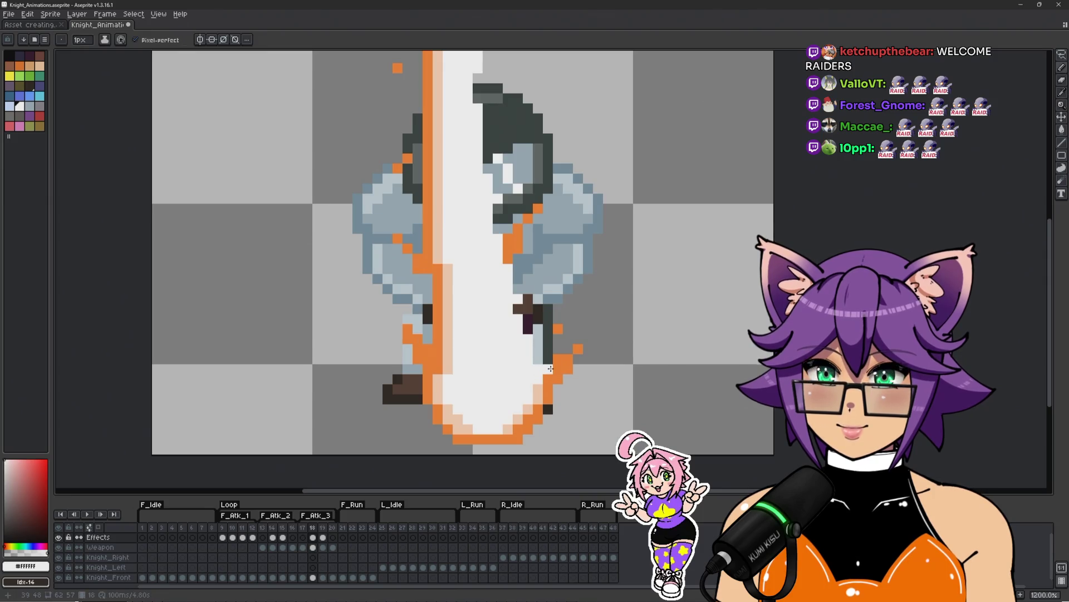
pyautogui.keyDown('alt'); pyautogui.click(544, 373); pyautogui.keyUp('alt')
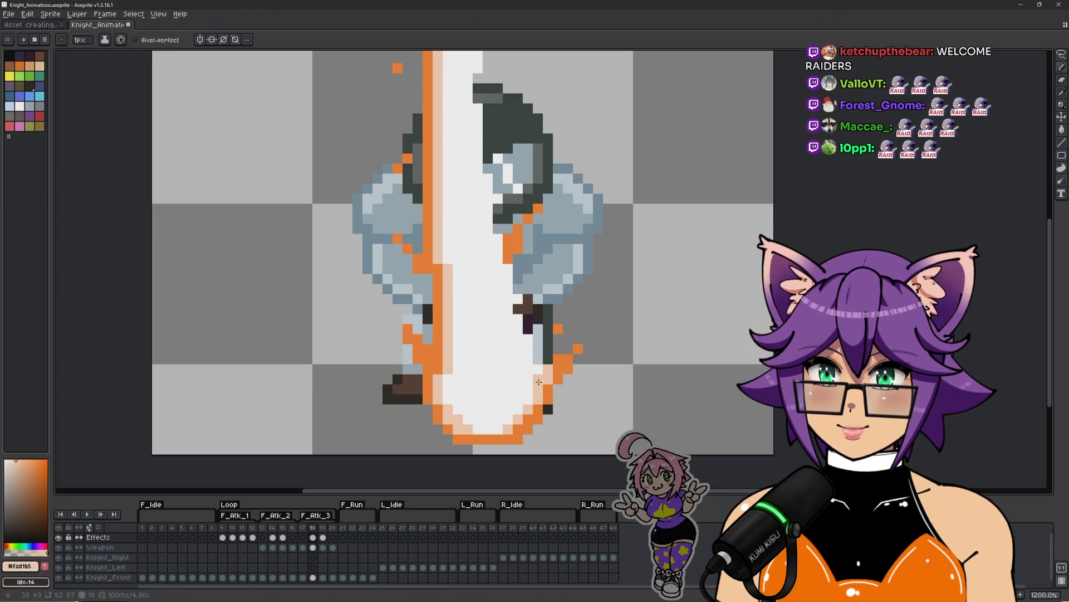
pyautogui.keyDown('alt'); pyautogui.click(554, 363); pyautogui.keyUp('alt')
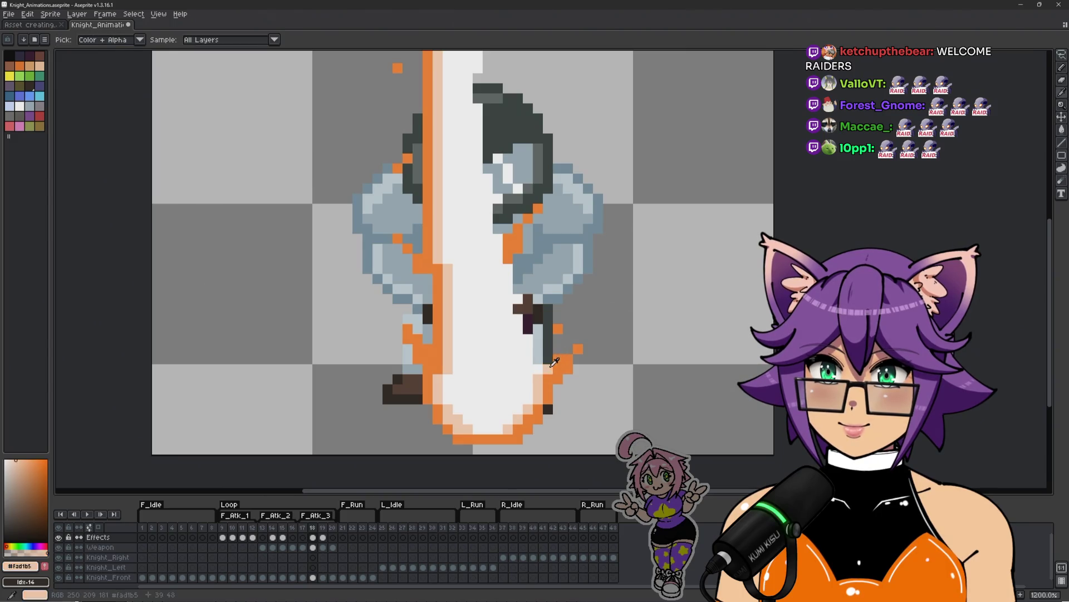
pyautogui.click(580, 376)
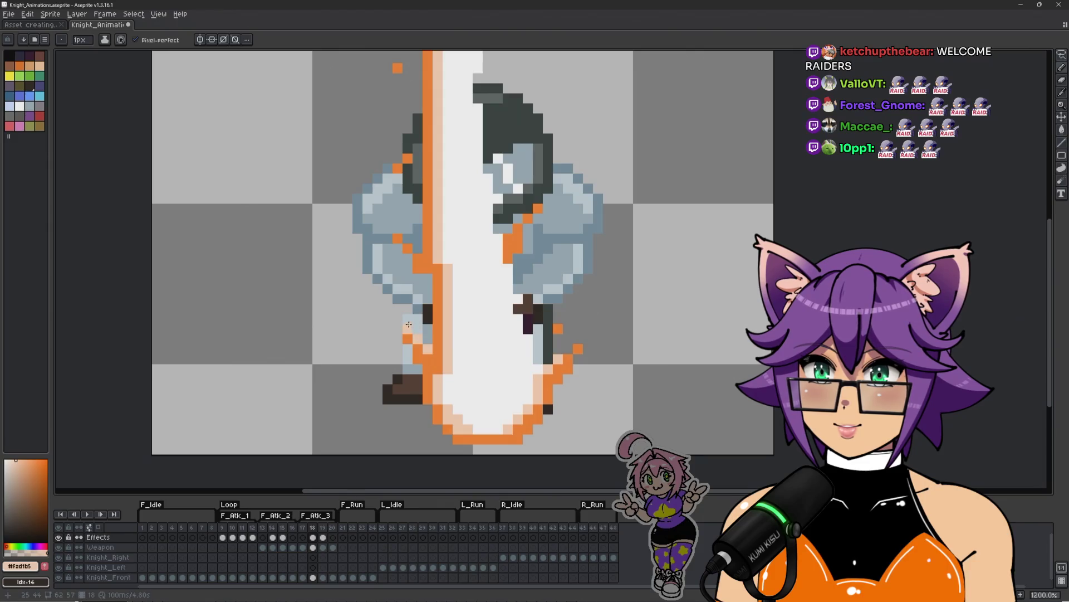
pyautogui.keyDown('ctrl'); pyautogui.click(509, 235); pyautogui.keyUp('ctrl')
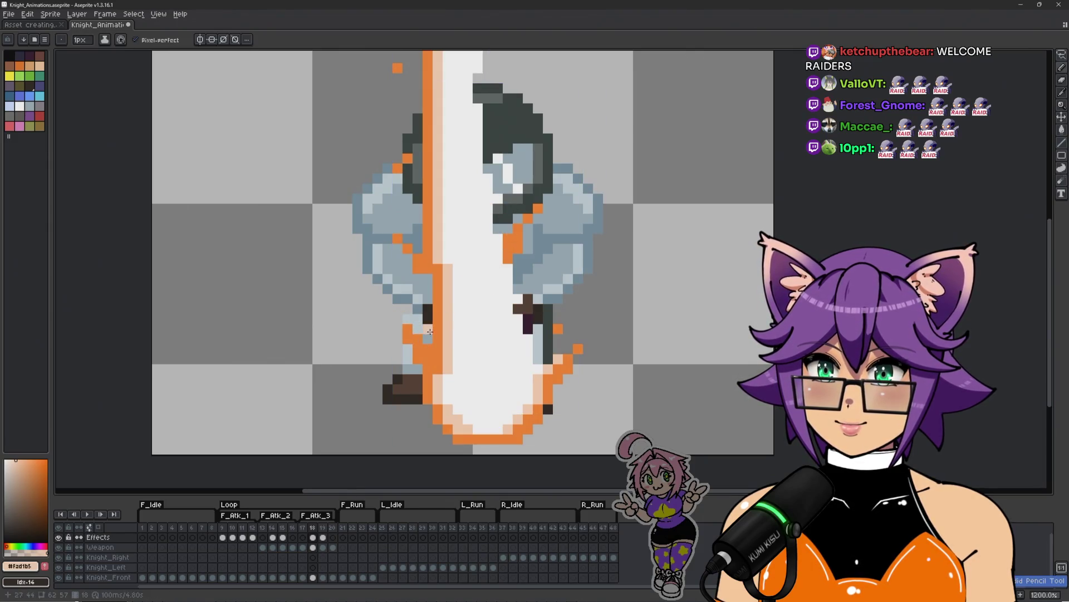
# Tidy stray slash pixels using orange, transparency and white, then preview neighbouring frames
pyautogui.keyDown('alt'); pyautogui.click(557, 358); pyautogui.keyUp('alt')
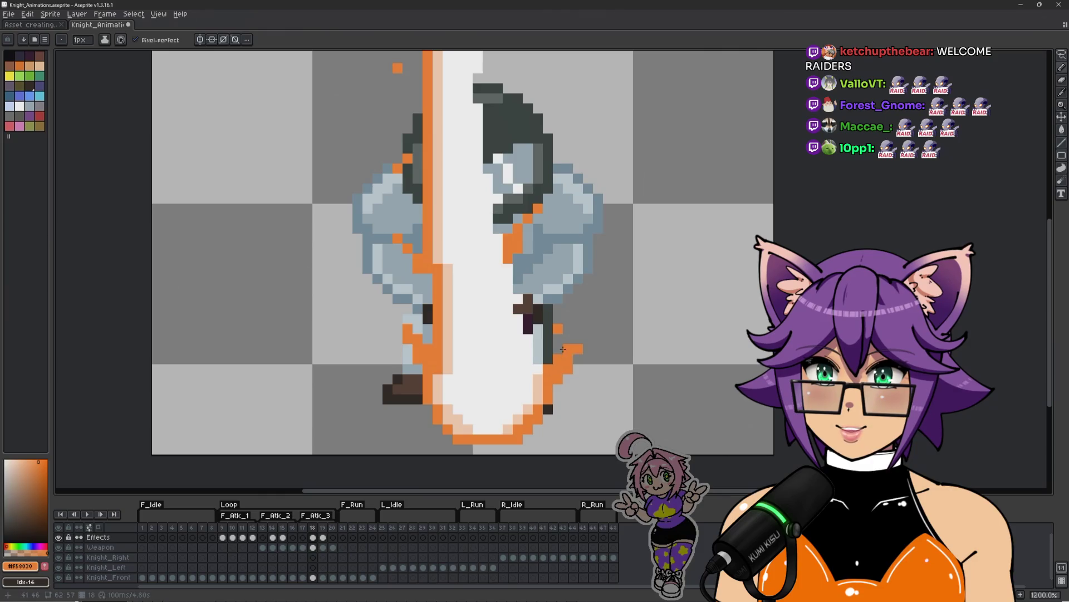
pyautogui.keyDown('alt'); pyautogui.click(558, 359); pyautogui.keyUp('alt')
pyautogui.scroll(-4, 584, 329)
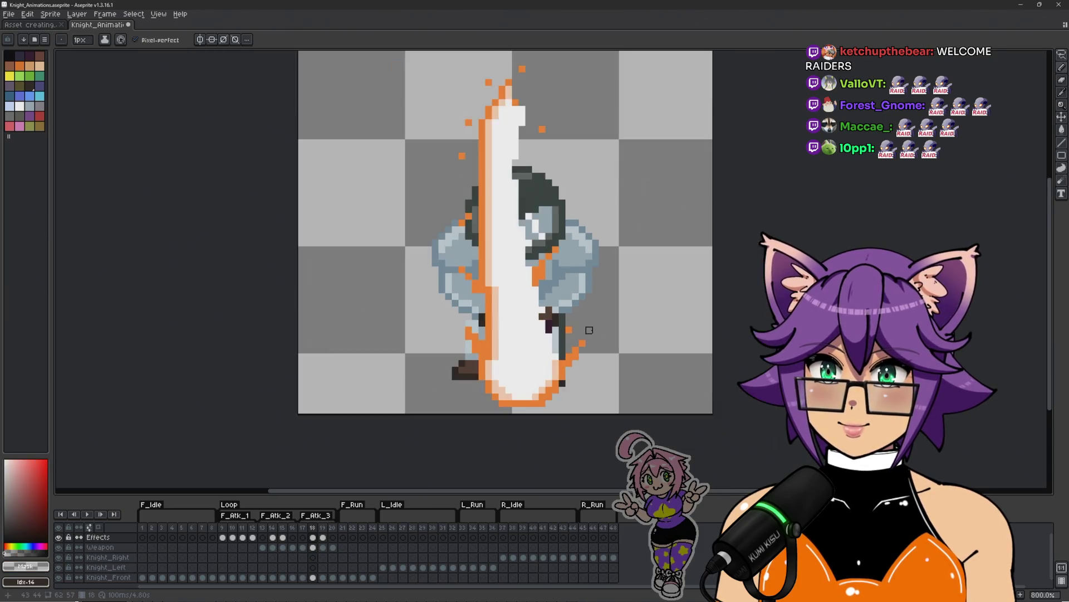
pyautogui.scroll(4, 557, 346)
pyautogui.keyDown('alt'); pyautogui.click(542, 363); pyautogui.keyUp('alt')
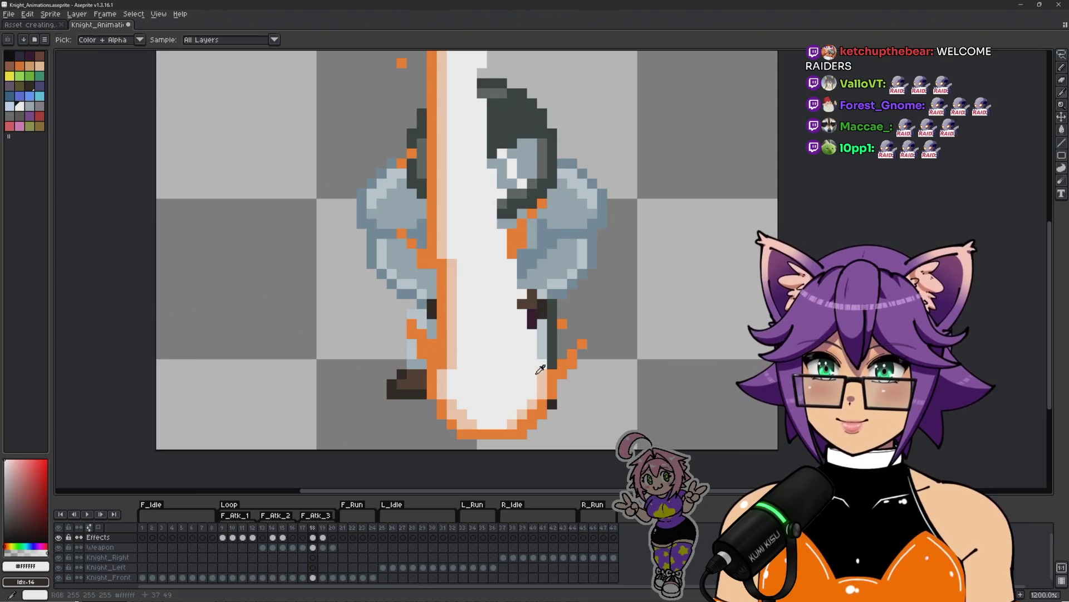
pyautogui.scroll(1, 553, 363)
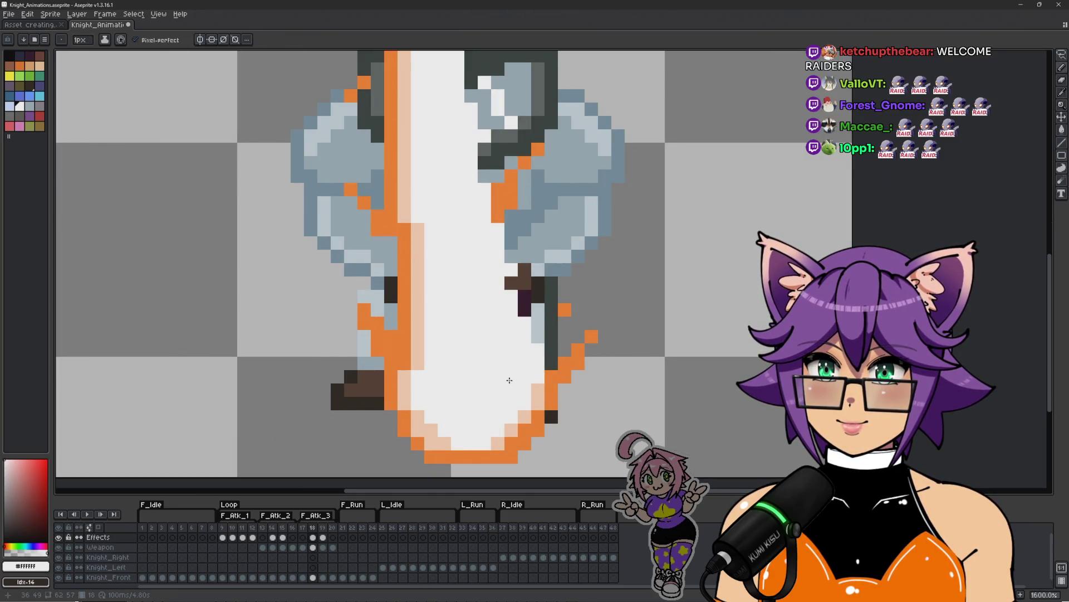
pyautogui.scroll(-3, 510, 379)
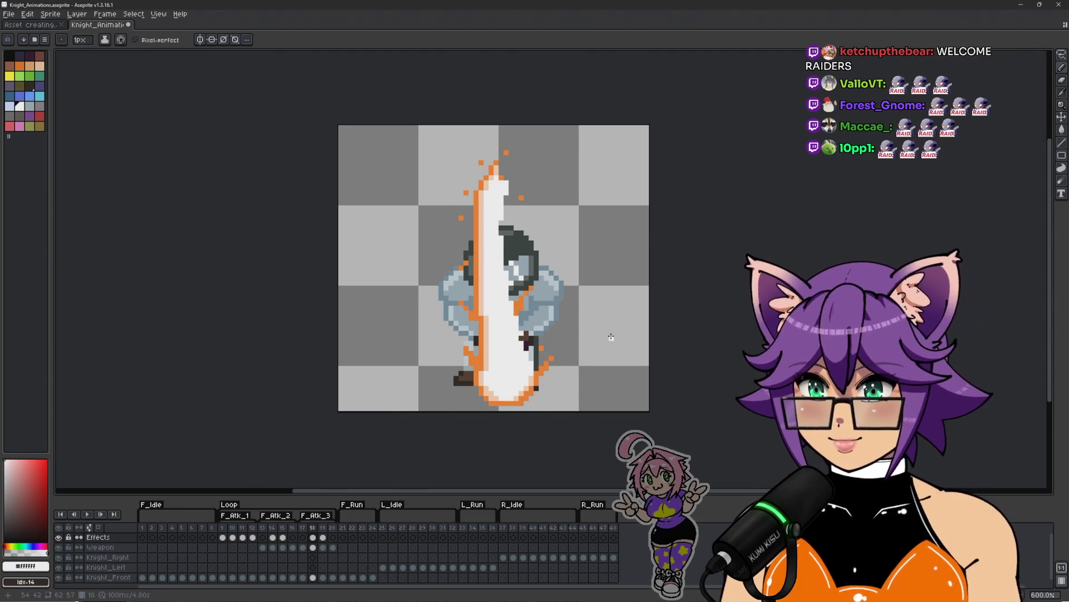
pyautogui.press('Return')
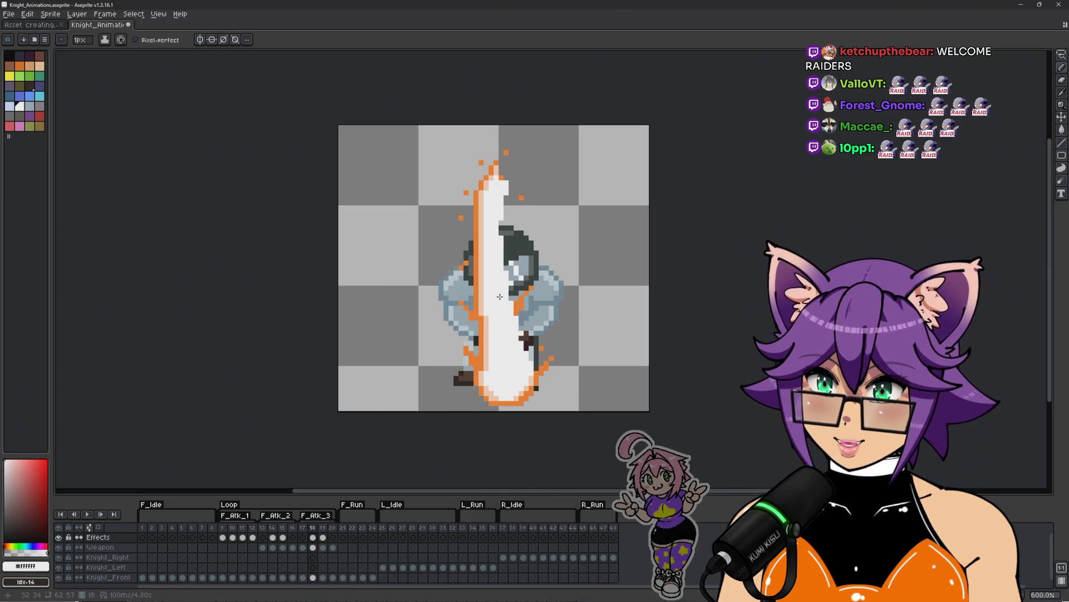
# On frame 19, paint peach #fad1b5 highlights on the visor, comparing neighbouring frames
pyautogui.scroll(5, 512, 292)
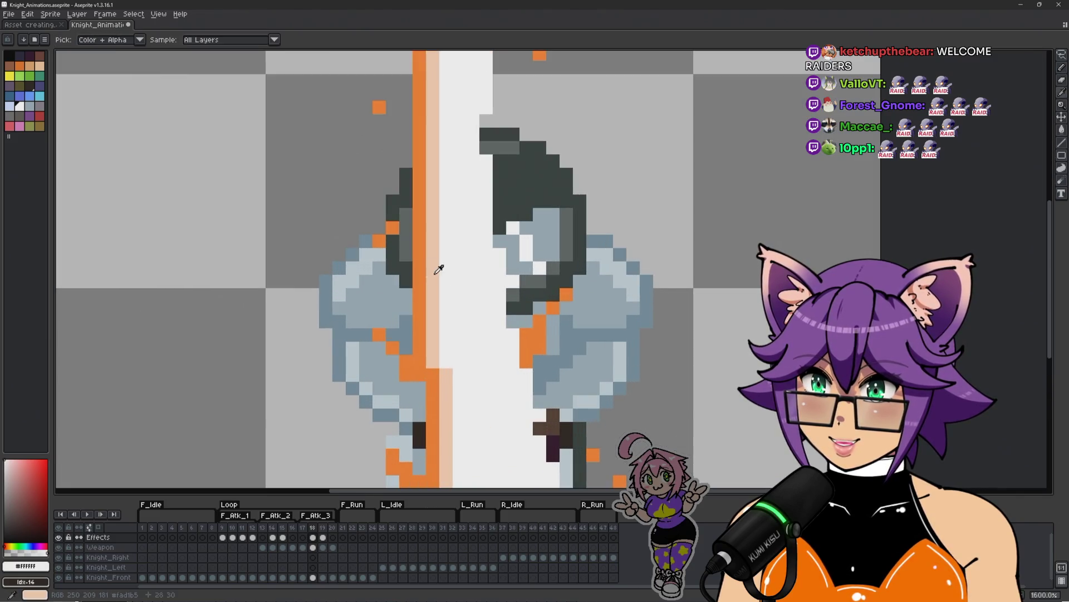
pyautogui.keyDown('alt'); pyautogui.click(436, 267); pyautogui.keyUp('alt')
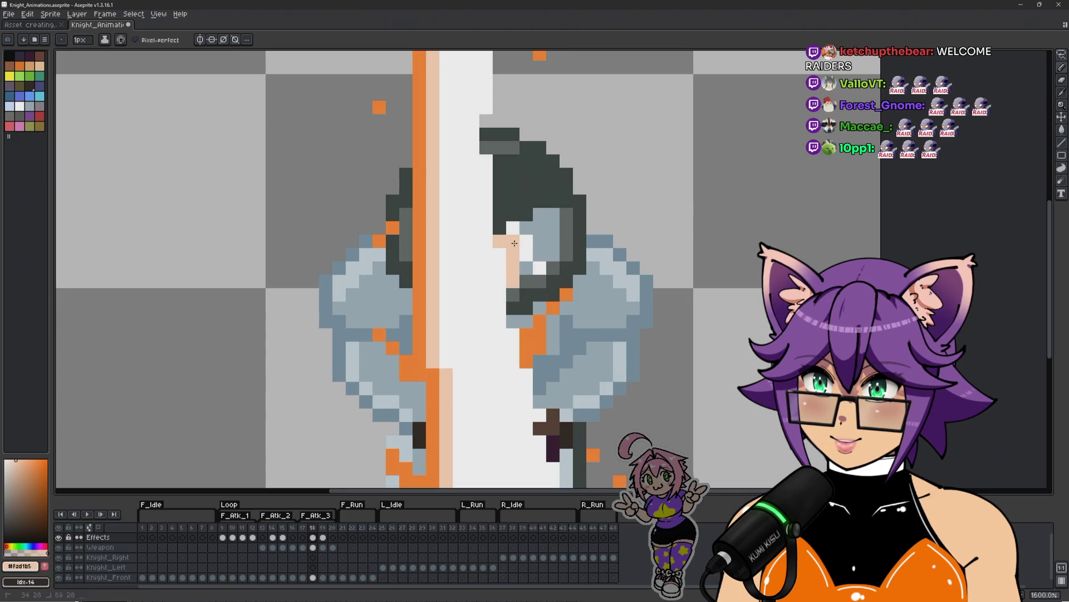
pyautogui.scroll(-5, 558, 234)
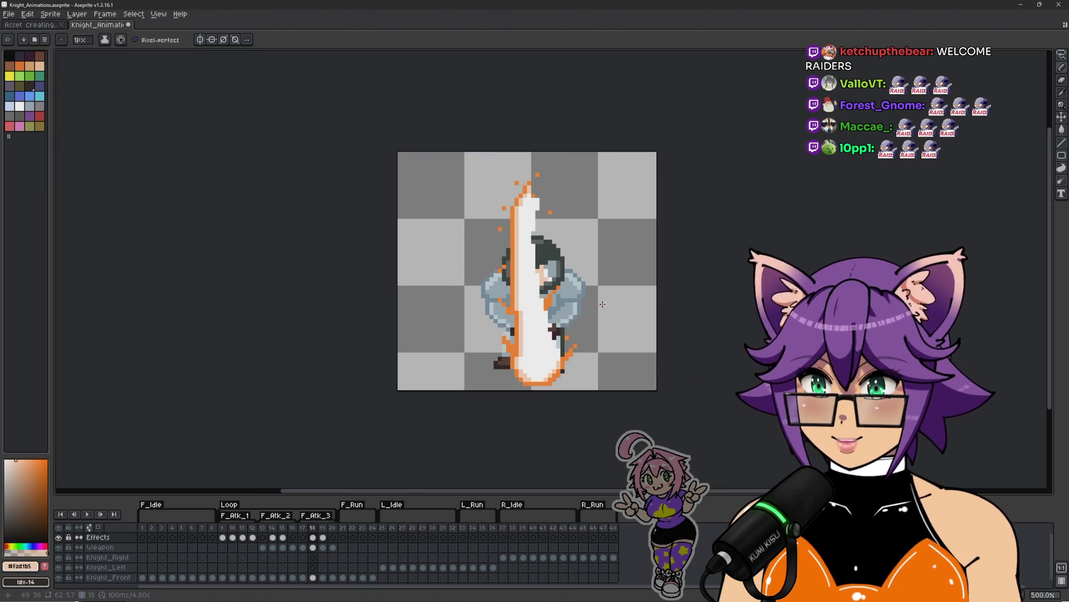
pyautogui.press('Right')
pyautogui.scroll(5, 512, 247)
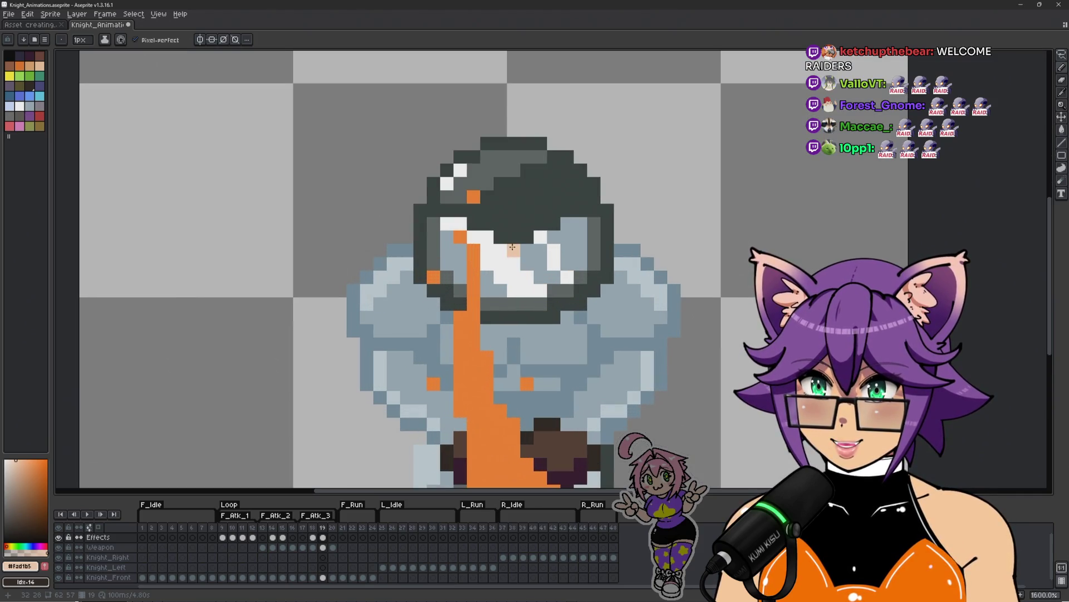
pyautogui.scroll(2, 541, 277)
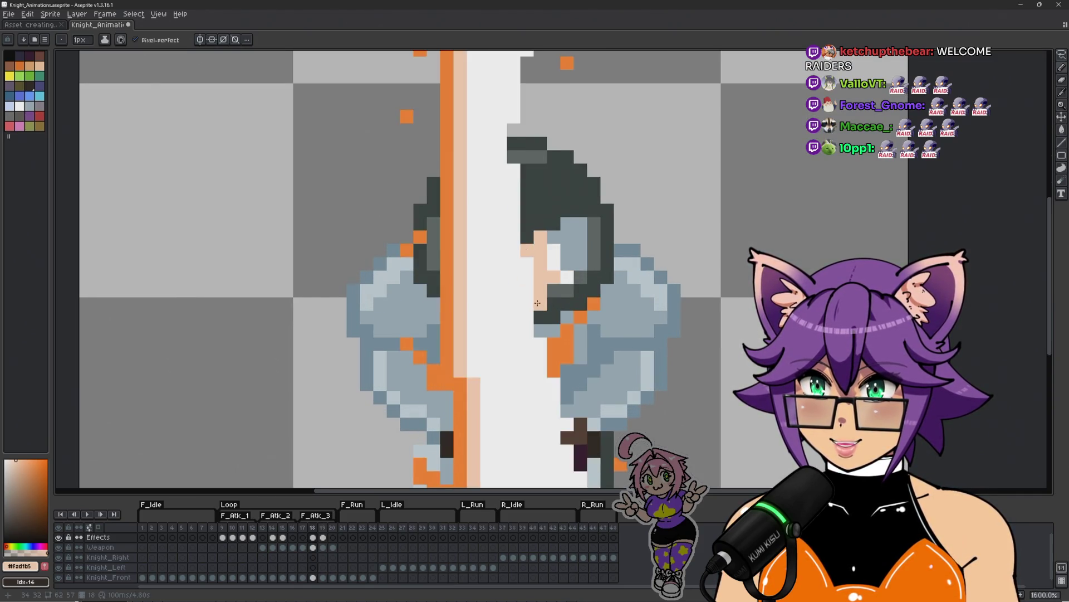
pyautogui.click(541, 243)
pyautogui.press('Left')
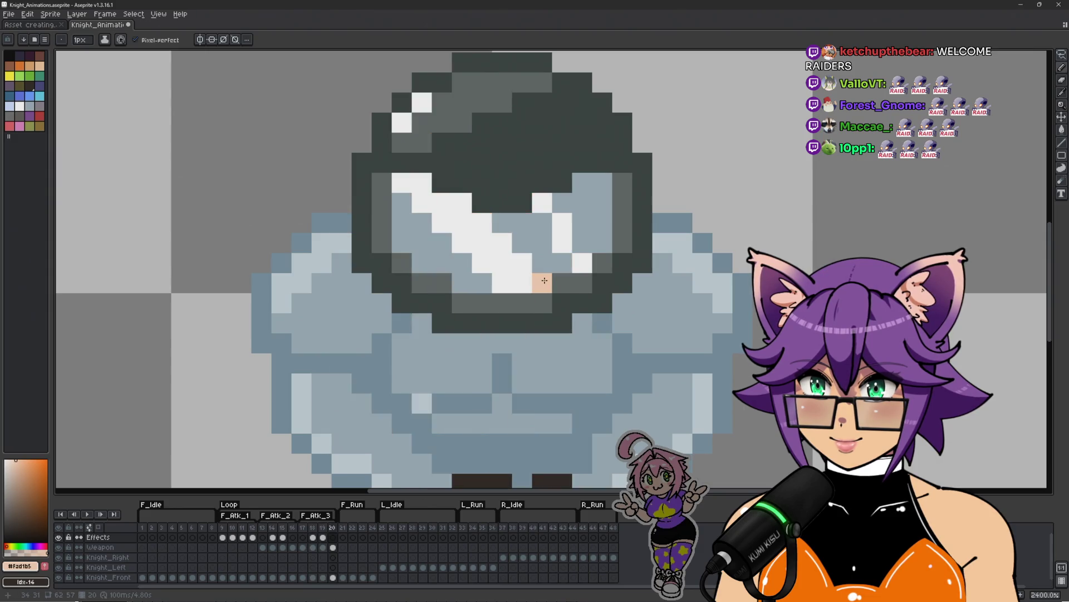
pyautogui.press('Right')
pyautogui.press('Right')
pyautogui.press('Left')
pyautogui.click(540, 203)
pyautogui.click(543, 223)
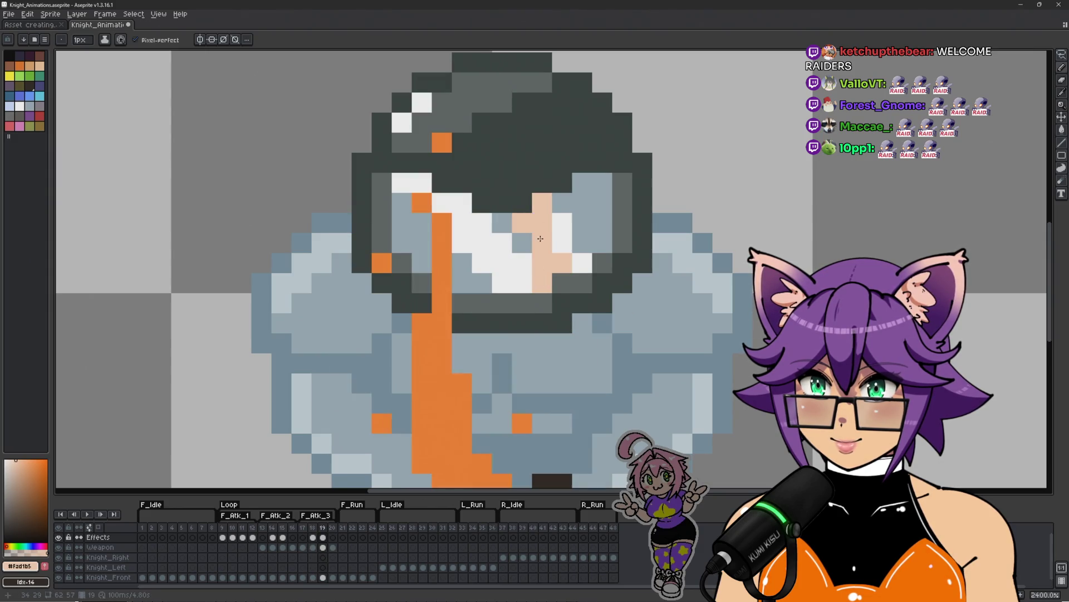
pyautogui.press('Left')
pyautogui.press('Right')
pyautogui.press('Right')
pyautogui.press('Left')
pyautogui.click(522, 245)
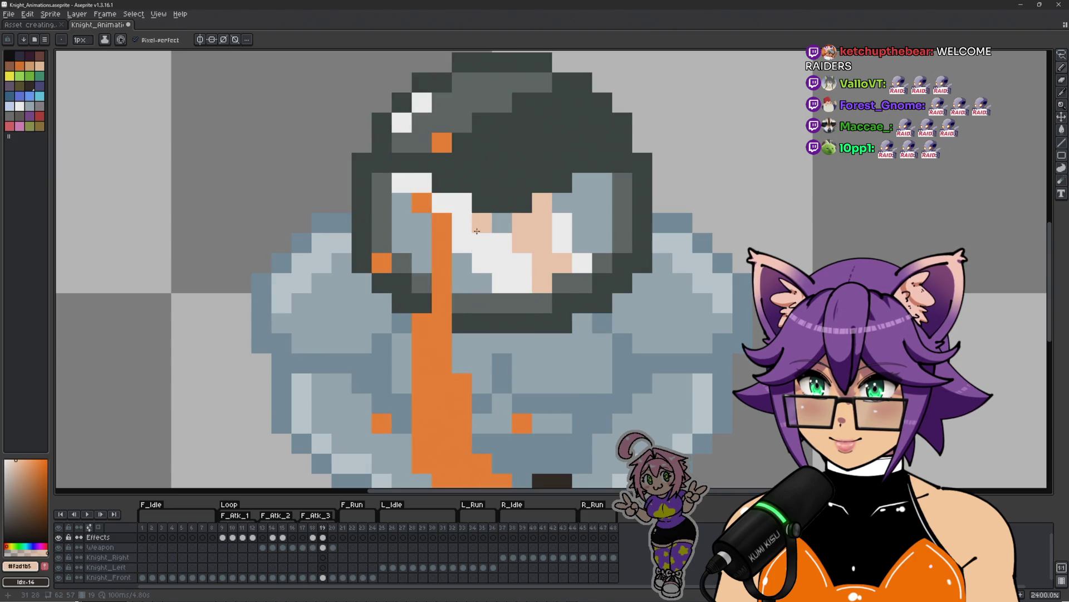
# Tint more white visor pixels peach down the visor, restoring one pixel to white
pyautogui.click(462, 202)
pyautogui.click(462, 222)
pyautogui.click(482, 241)
pyautogui.click(467, 255)
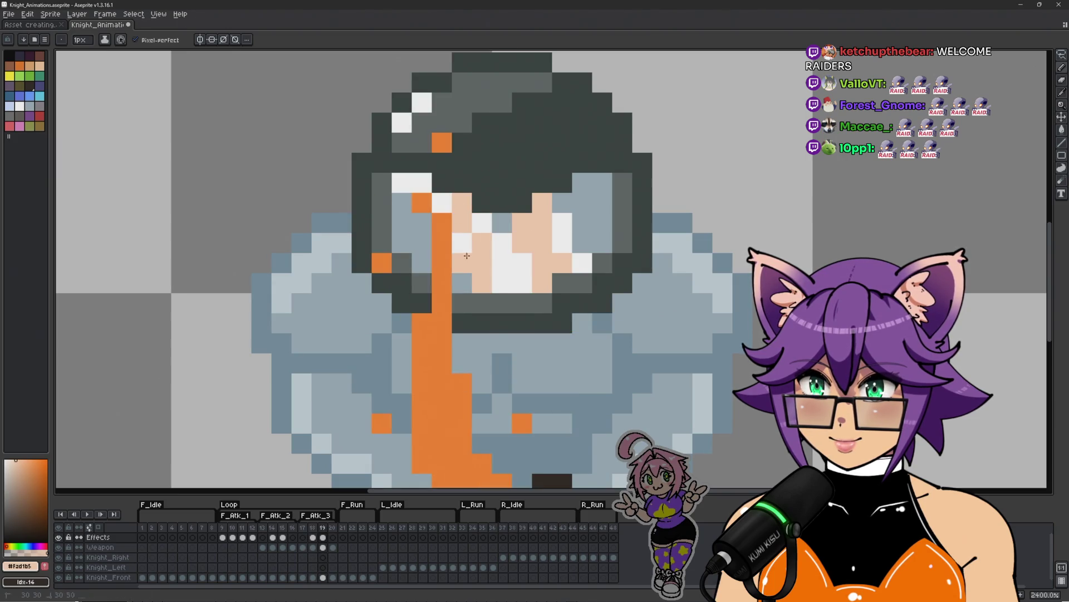
pyautogui.click(462, 242)
pyautogui.click(443, 203)
pyautogui.hotkey('ctrl', 'z')
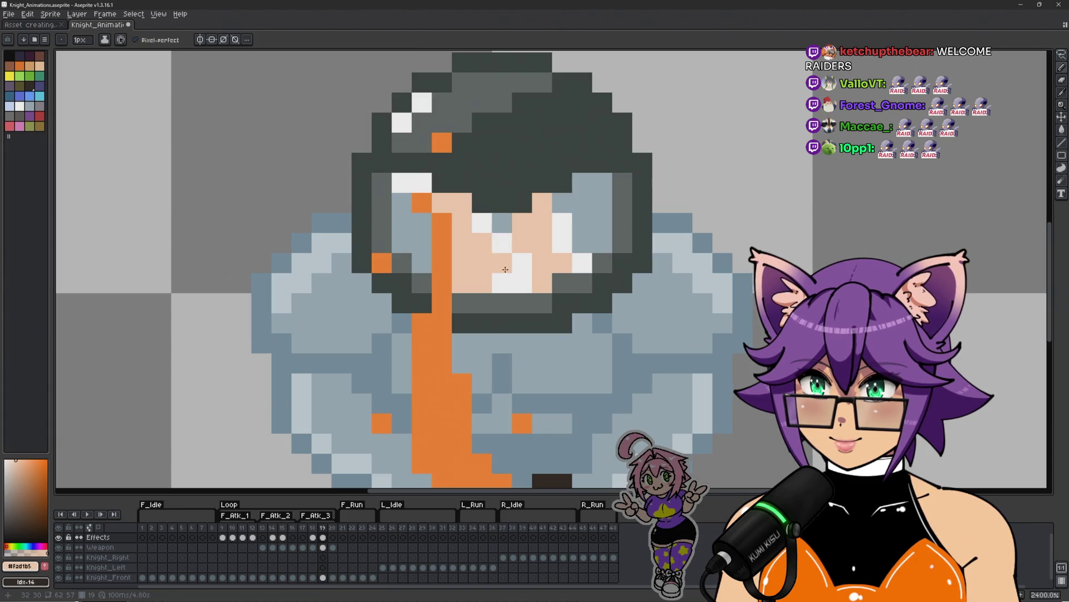
pyautogui.keyDown('alt'); pyautogui.click(498, 223); pyautogui.keyUp('alt')
pyautogui.scroll(-6, 480, 238)
# Play the attack loop, recentre the sprite, step to frame 20 and replay it
pyautogui.press('Return')
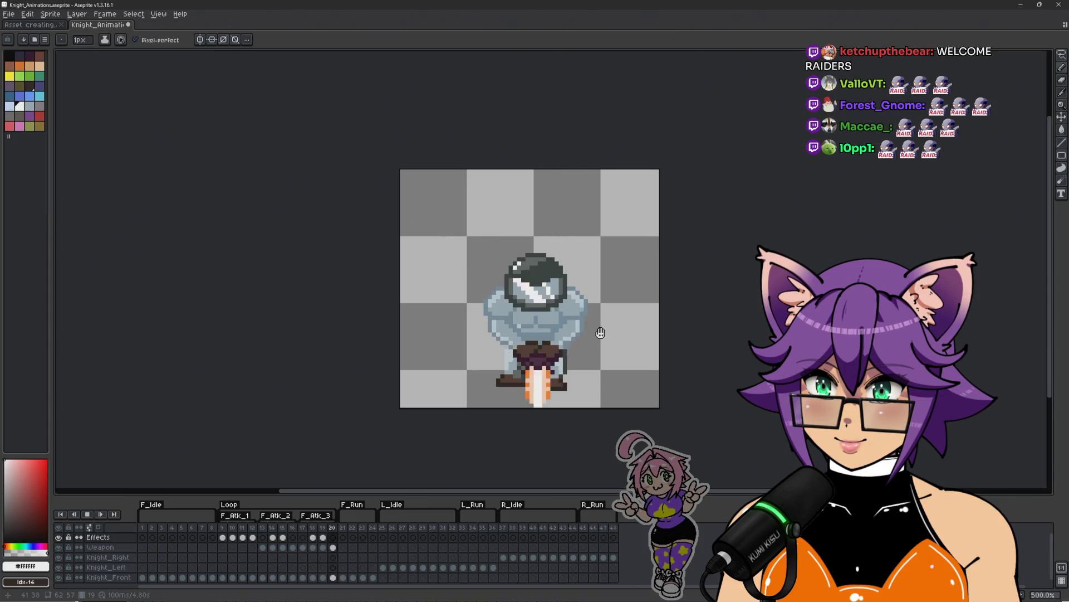
pyautogui.moveTo(599, 331); pyautogui.dragTo(558, 285)
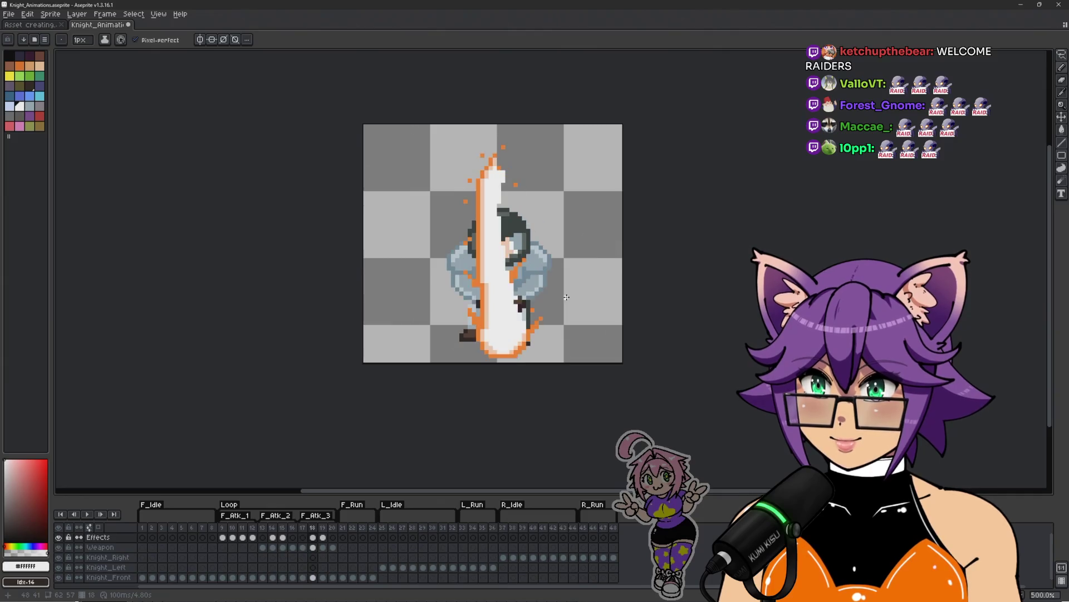
pyautogui.press('Right')
pyautogui.press('Right')
pyautogui.press('Return')
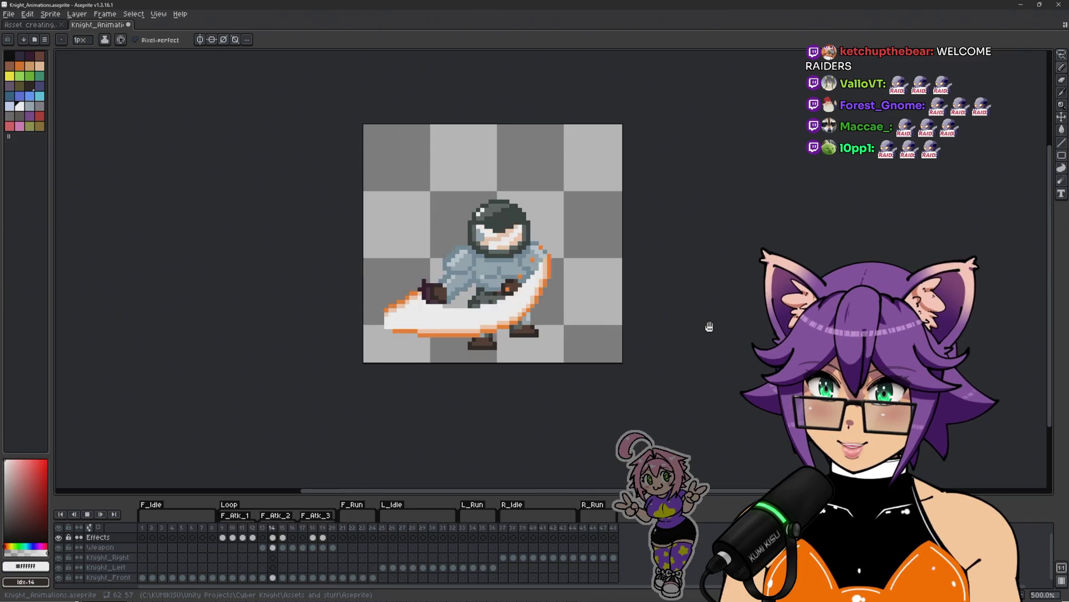
pyautogui.scroll(1, 709, 327)
pyautogui.moveTo(739, 333); pyautogui.dragTo(738, 335)
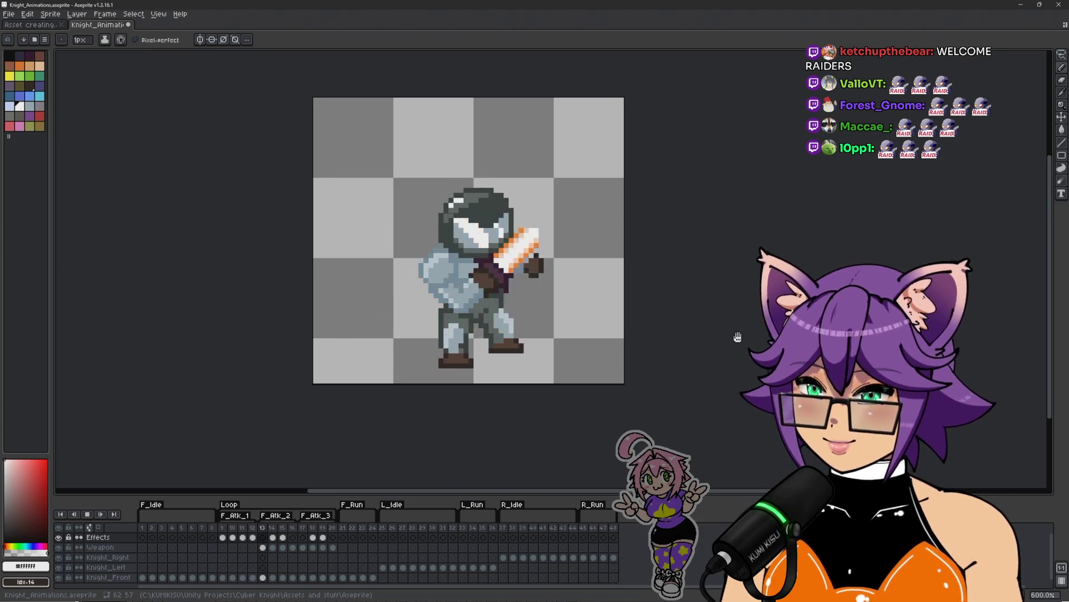
# Stop playback on the raised-sword frame and dismiss the L_Idle tag properties unchanged
pyautogui.press('Return')
pyautogui.doubleClick(396, 507)
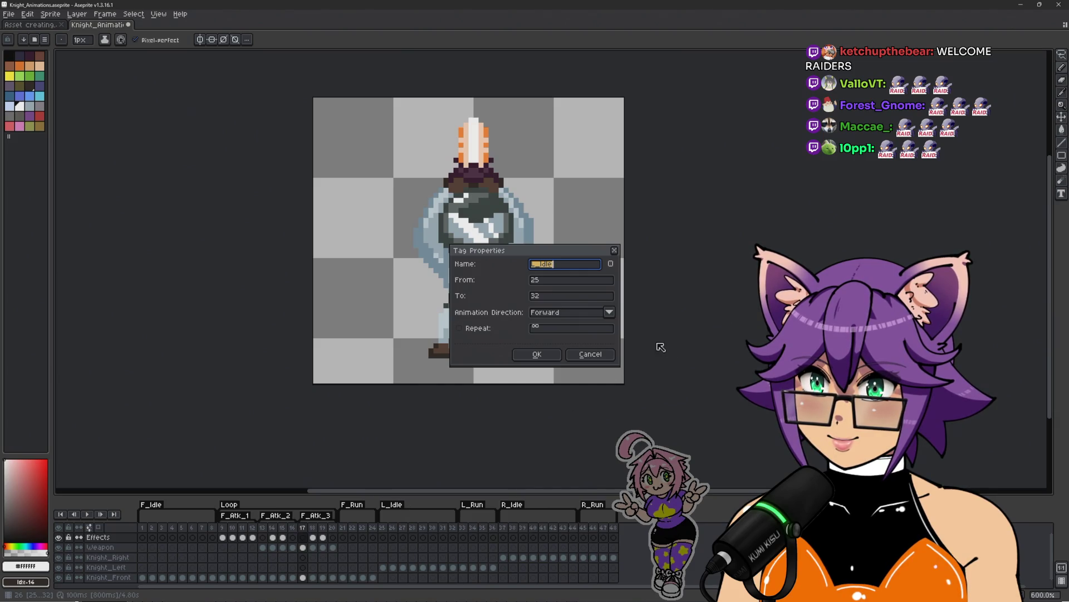
pyautogui.click(606, 356)
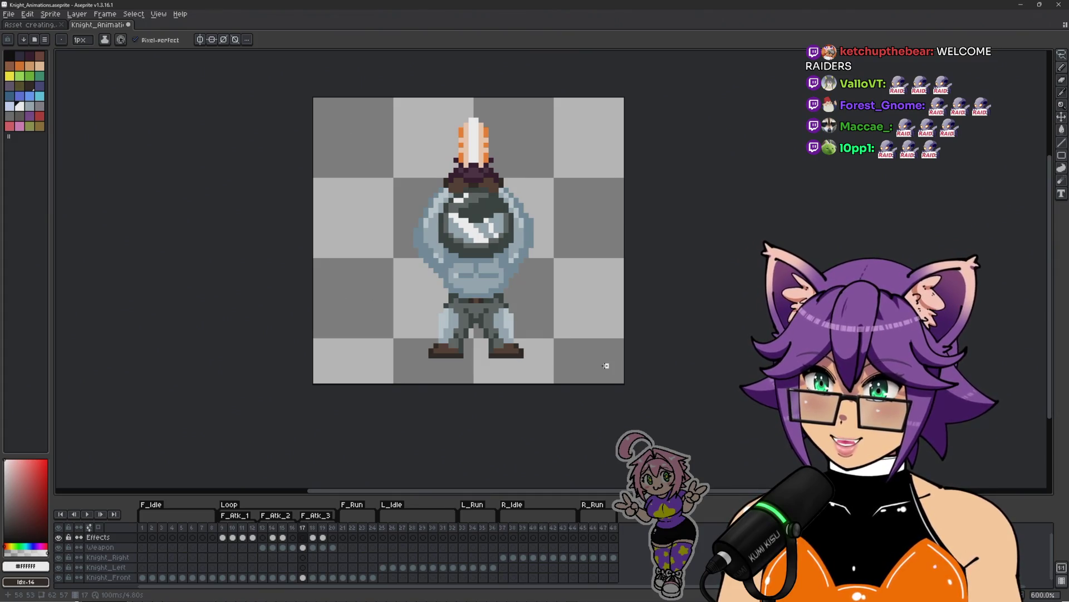
# Save the animation, then darken and grey several helmet visor pixels
pyautogui.hotkey('ctrl', 's')
pyautogui.scroll(5, 498, 251)
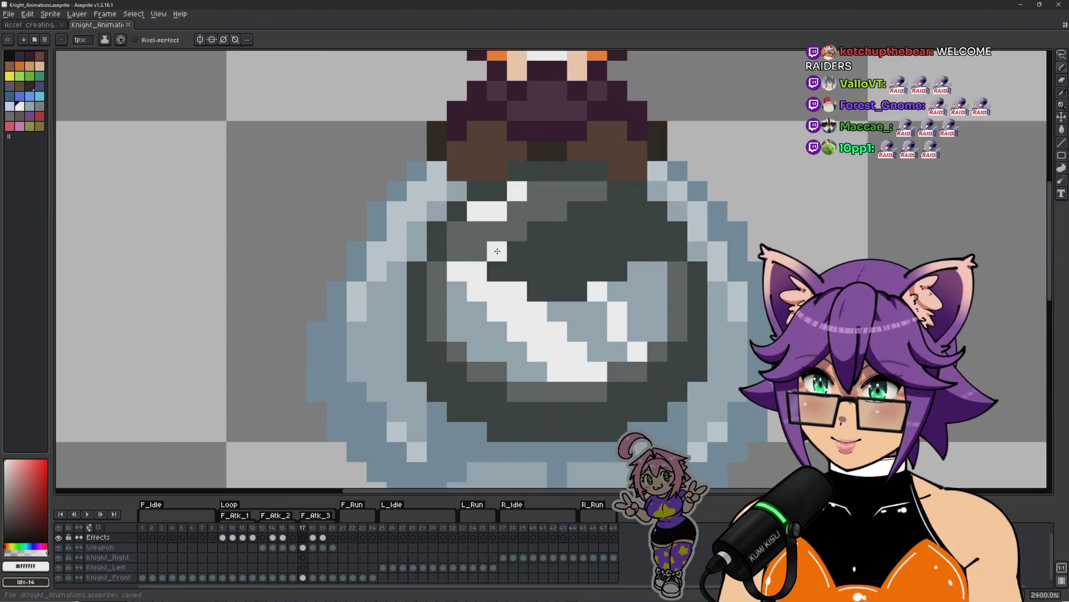
pyautogui.keyDown('alt'); pyautogui.click(498, 251); pyautogui.keyUp('alt')
pyautogui.click(464, 249)
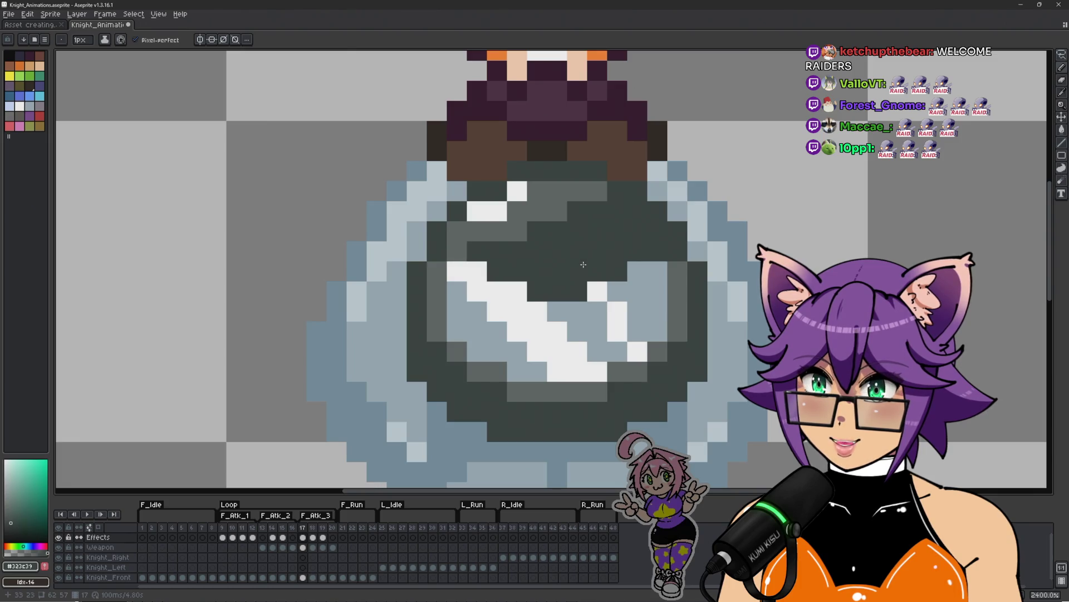
pyautogui.scroll(-2, 460, 250)
pyautogui.scroll(2, 490, 253)
pyautogui.keyDown('alt'); pyautogui.click(495, 275); pyautogui.keyUp('alt')
pyautogui.click(501, 256)
pyautogui.keyDown('alt'); pyautogui.click(555, 256); pyautogui.keyUp('alt')
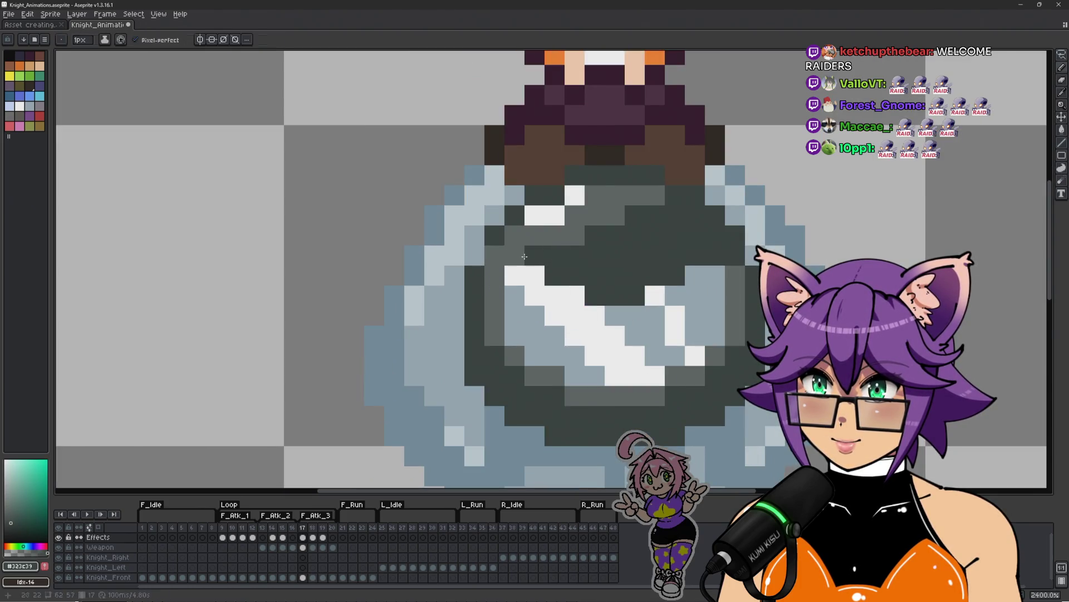
pyautogui.click(515, 255)
pyautogui.click(495, 255)
# Eyedrop the visor's white highlight and the armour's mid-grey, undoing a stray stroke
pyautogui.scroll(-4, 606, 300)
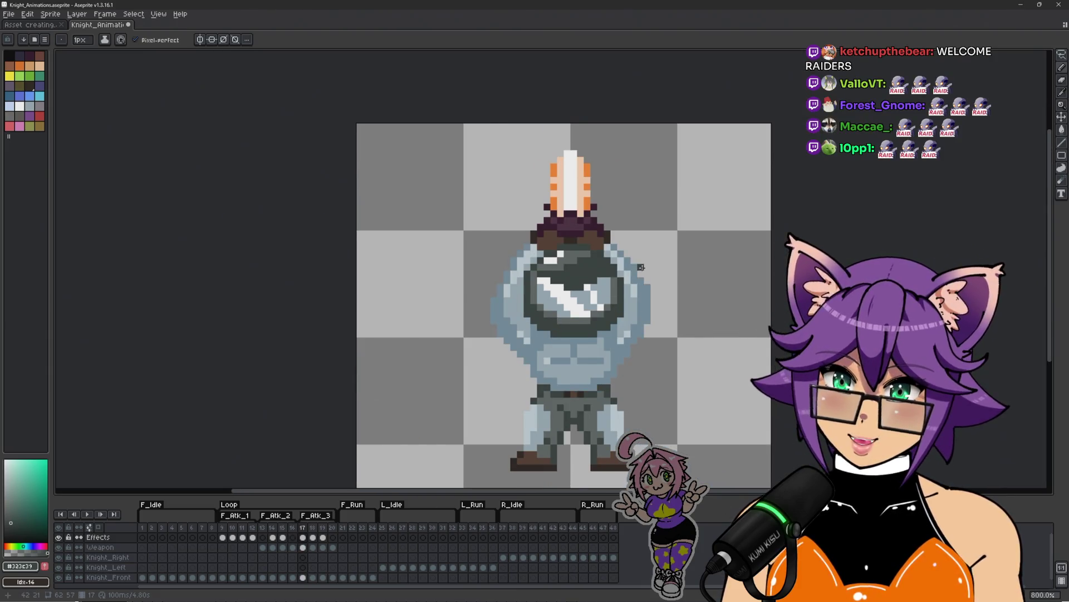
pyautogui.scroll(-1, 644, 268)
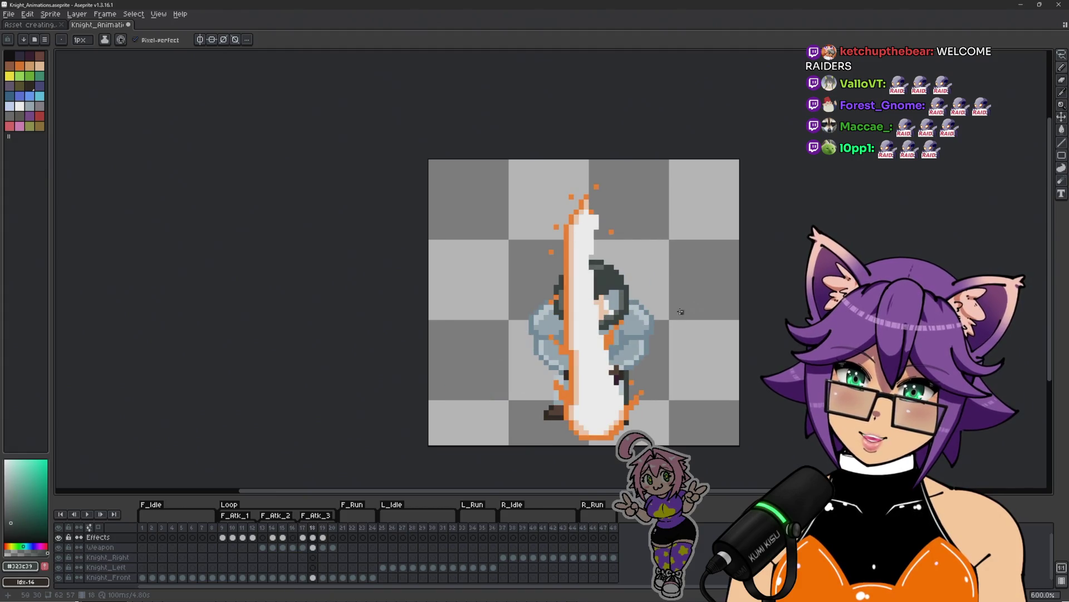
pyautogui.scroll(4, 565, 246)
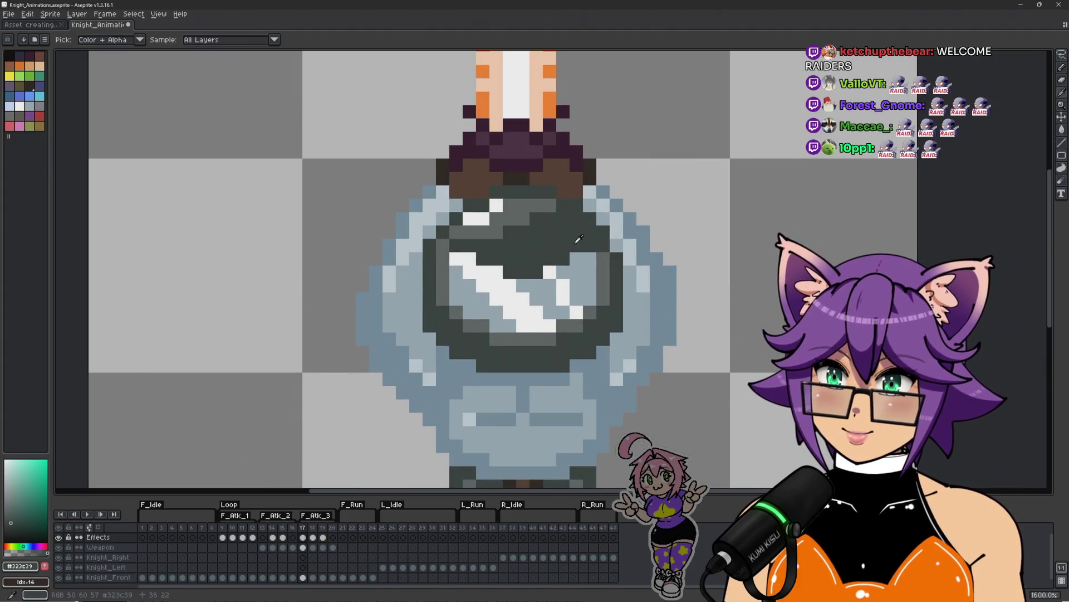
pyautogui.scroll(-4, 566, 245)
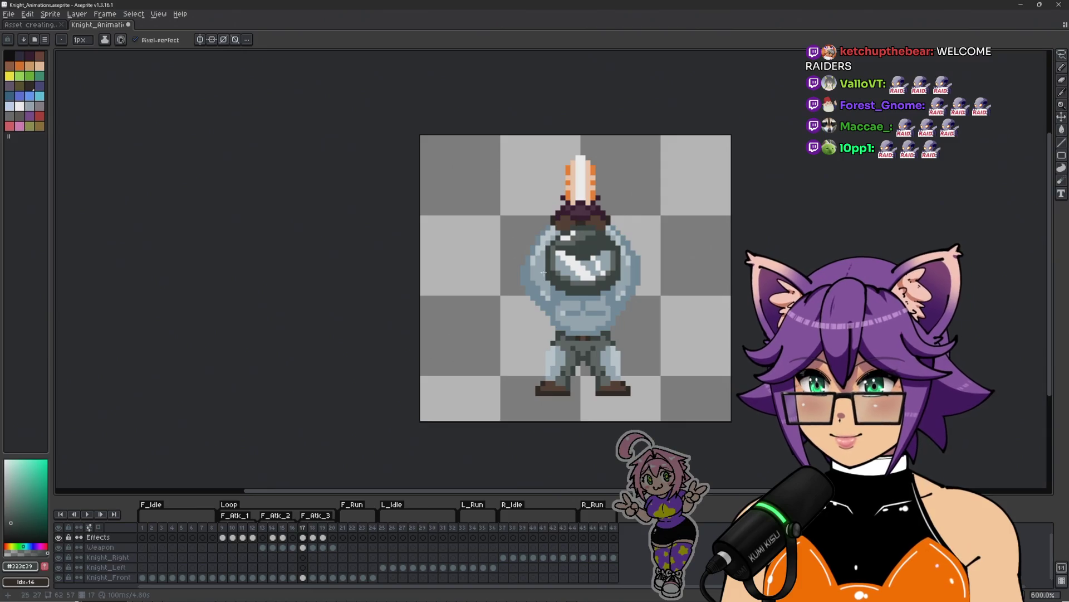
pyautogui.scroll(2, 543, 273)
pyautogui.scroll(2, 611, 271)
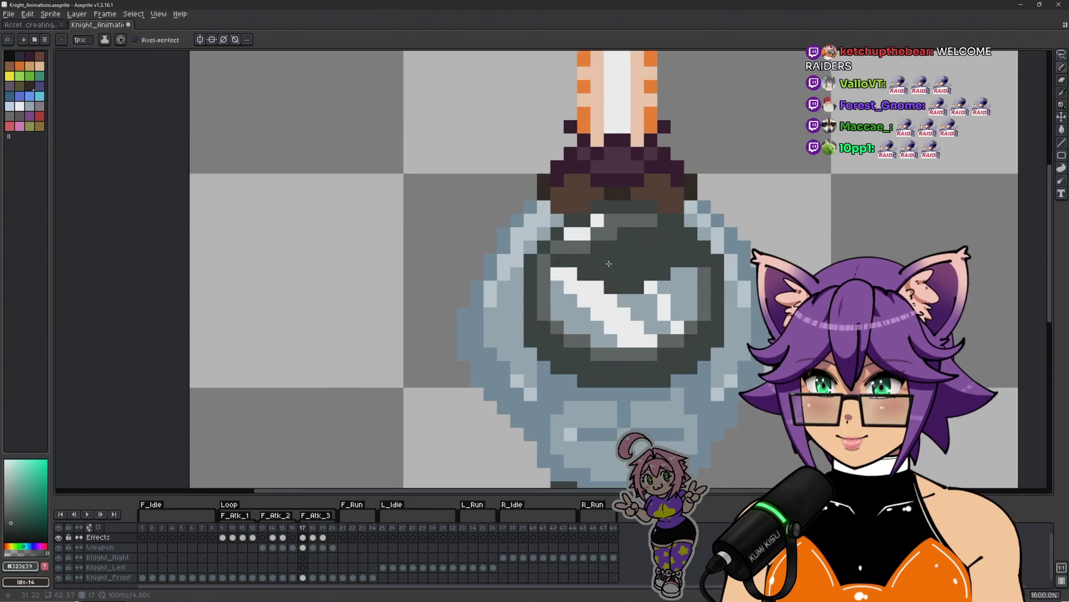
pyautogui.press('i')
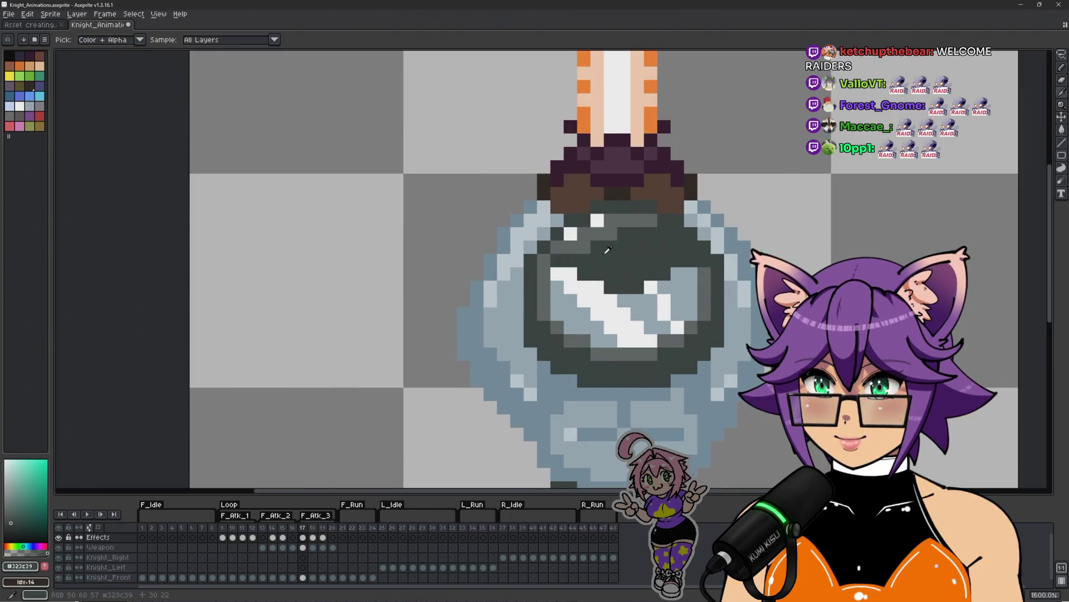
pyautogui.click(597, 220)
pyautogui.press('v')
pyautogui.hotkey('ctrl', 'z')
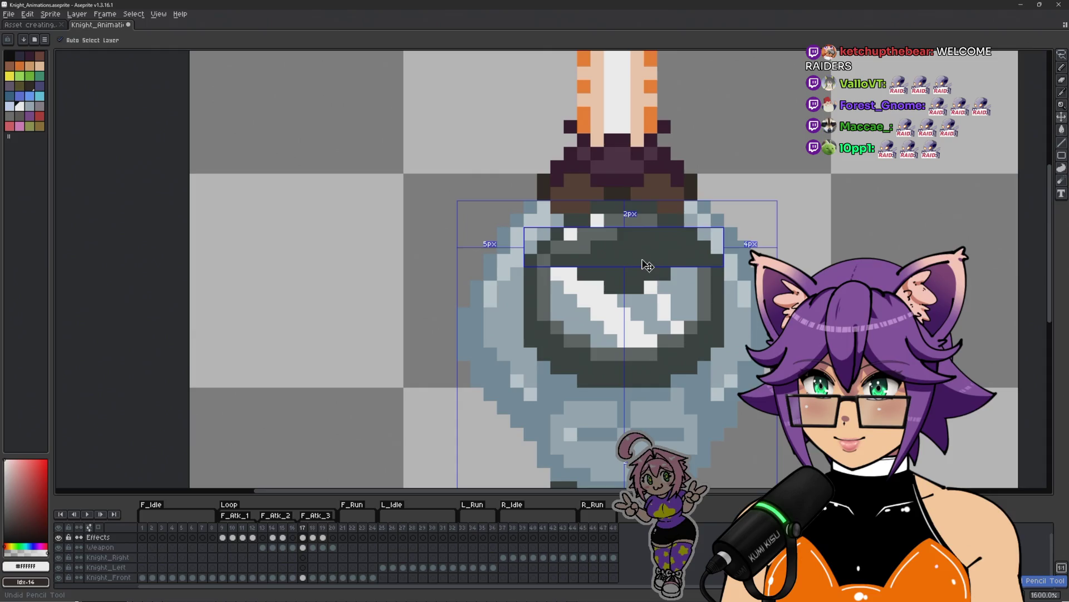
pyautogui.press('b')
pyautogui.scroll(-3, 646, 268)
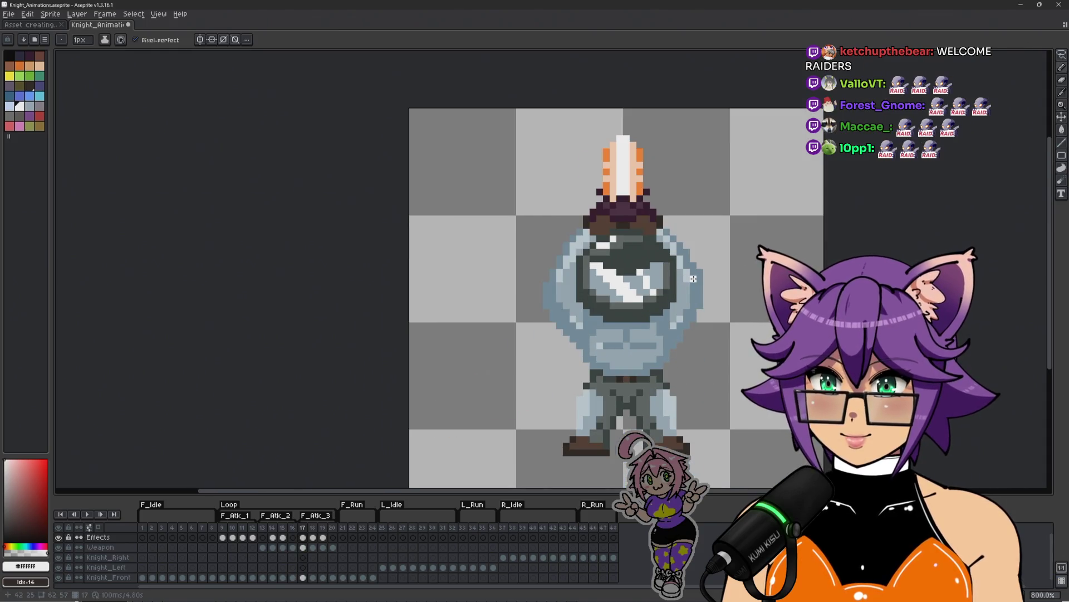
pyautogui.scroll(3, 693, 278)
pyautogui.keyDown('alt'); pyautogui.click(551, 231); pyautogui.keyUp('alt')
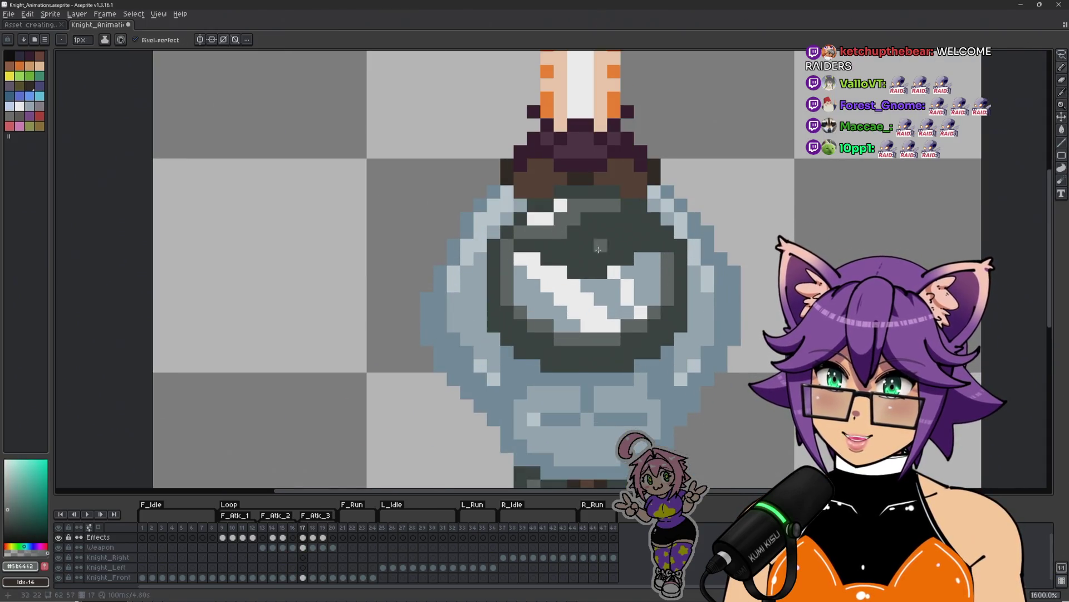
pyautogui.scroll(-4, 604, 259)
# Play the knight attack animation twice to review the slash effects, then save Knight_Animations.aseprite
pyautogui.scroll(-1, 717, 249)
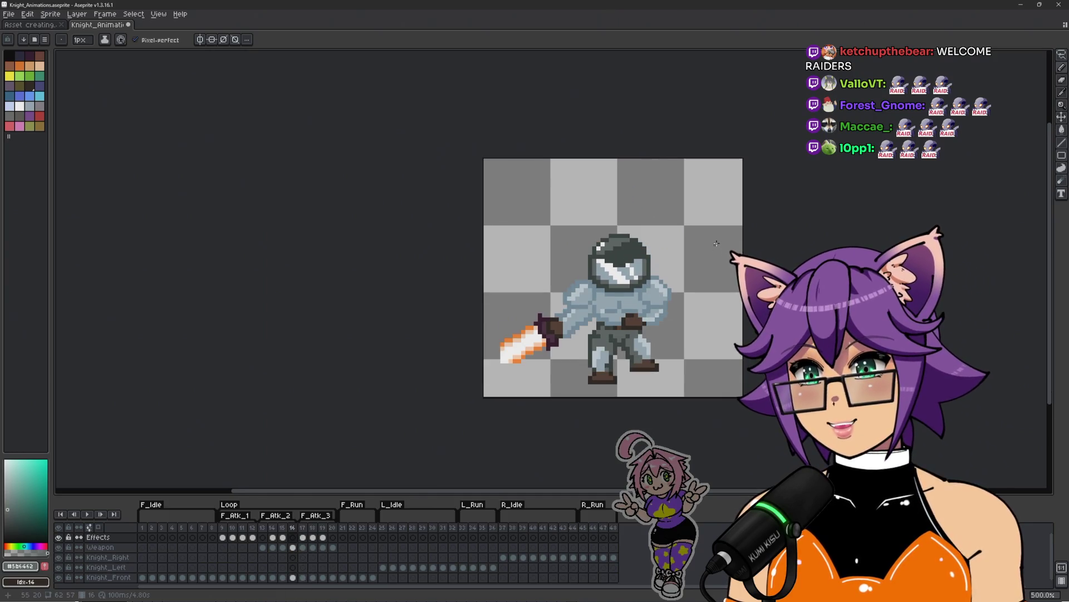
pyautogui.press('Return')
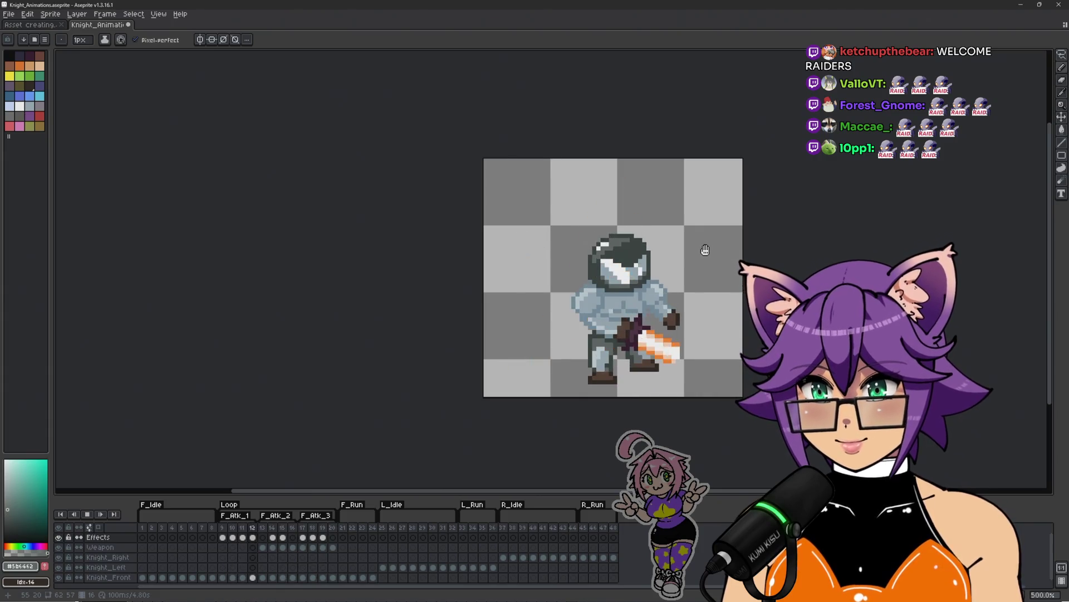
pyautogui.scroll(2, 704, 247)
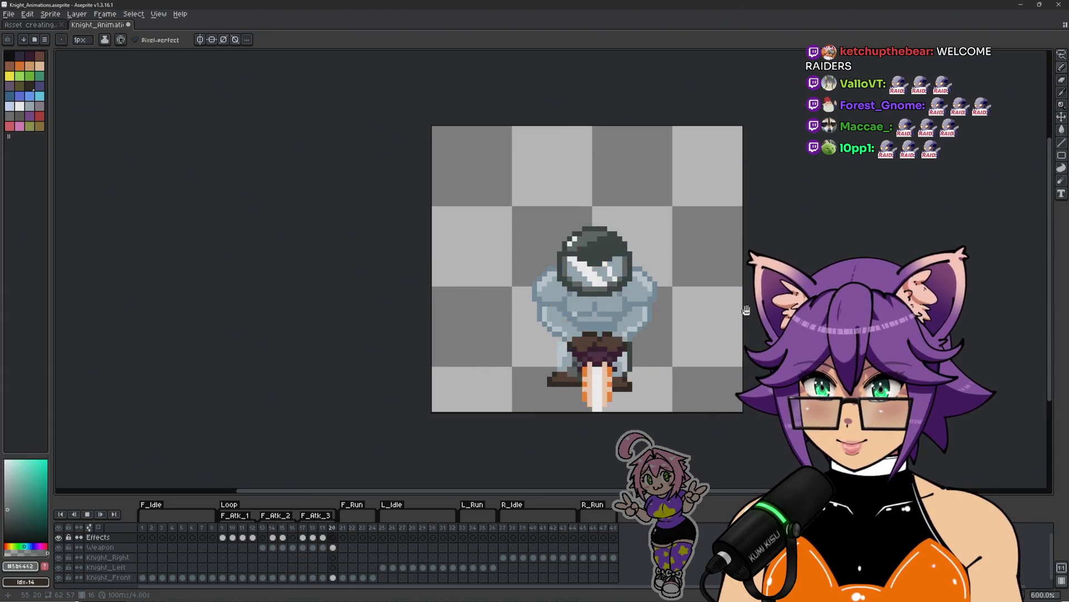
pyautogui.press('Return')
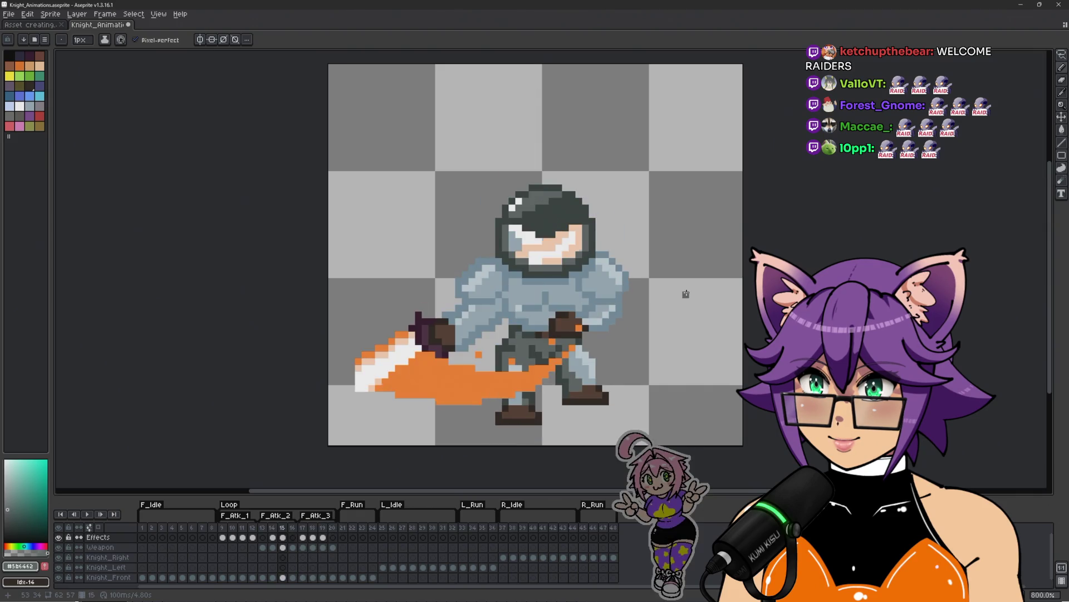
pyautogui.press('Return')
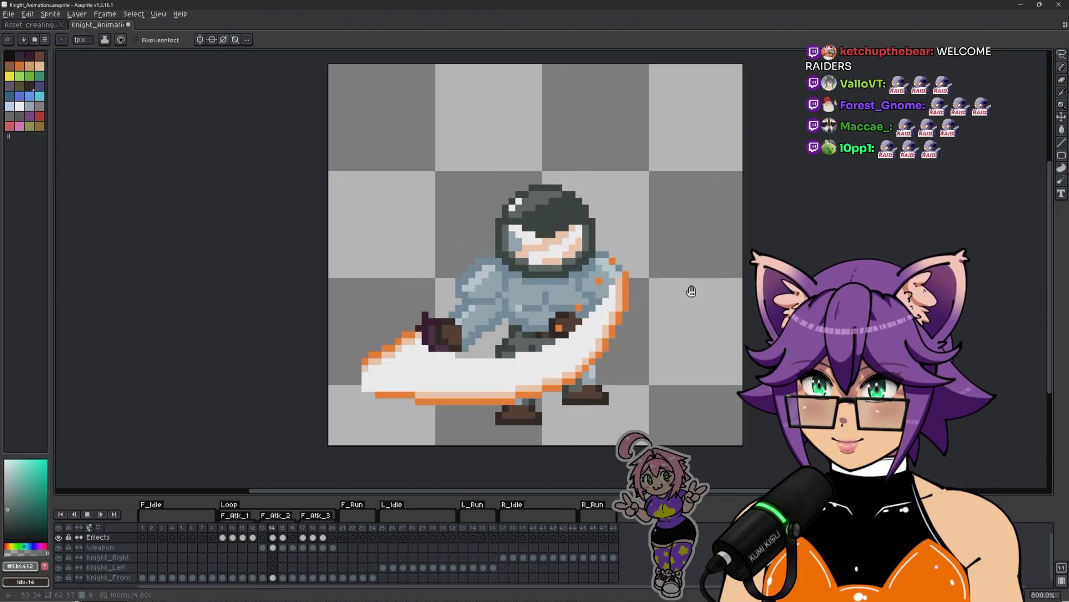
pyautogui.scroll(-1, 743, 285)
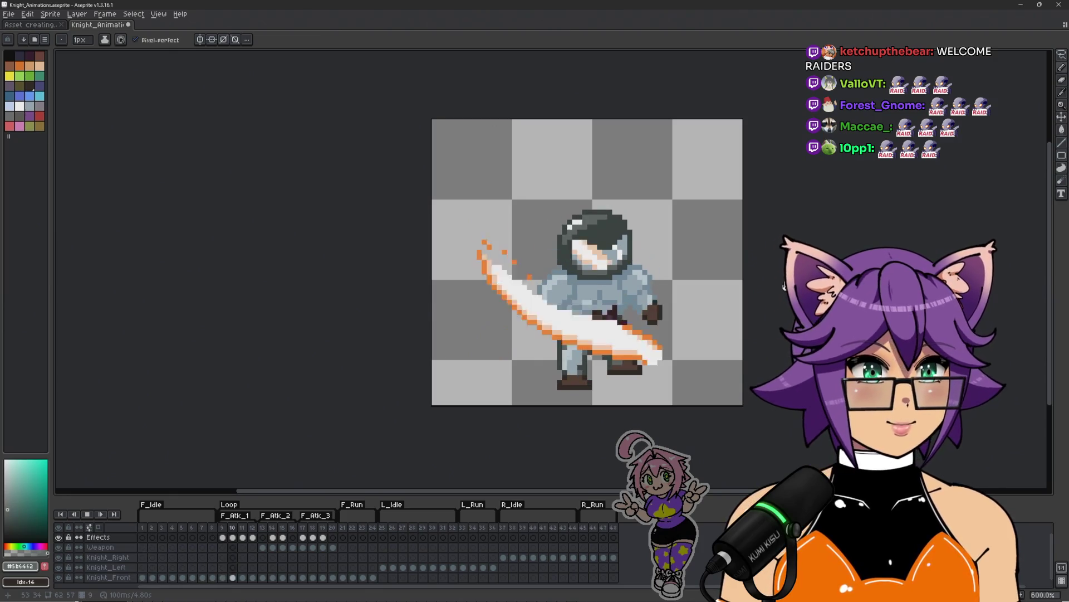
pyautogui.scroll(1, 863, 316)
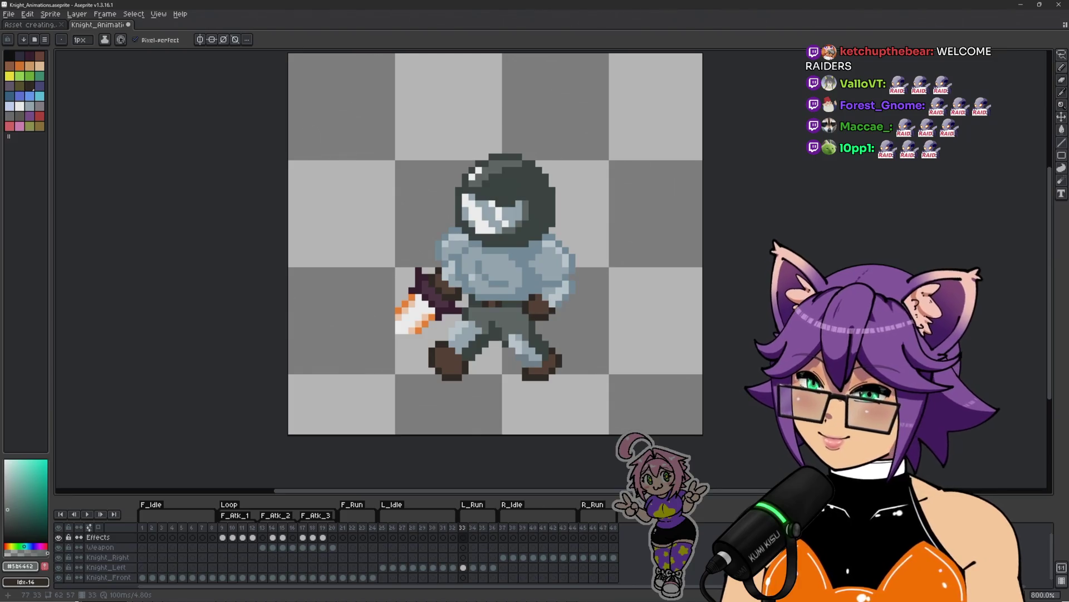
pyautogui.hotkey('ctrl', 's')
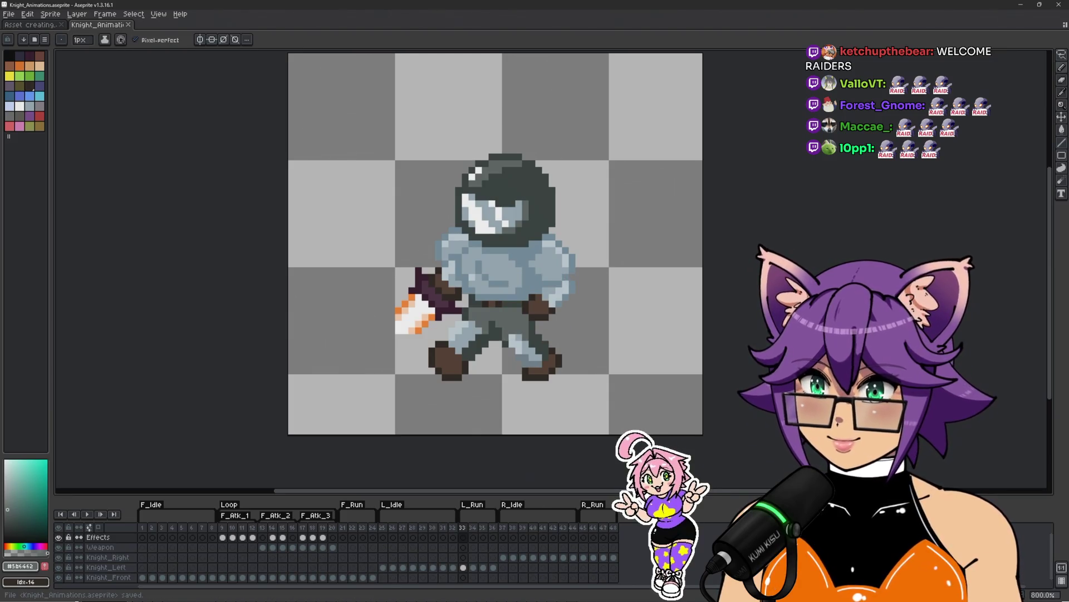
# Show frame 9, with the knight gripping the orange-and-white sword angled upward
pyautogui.click(223, 528)
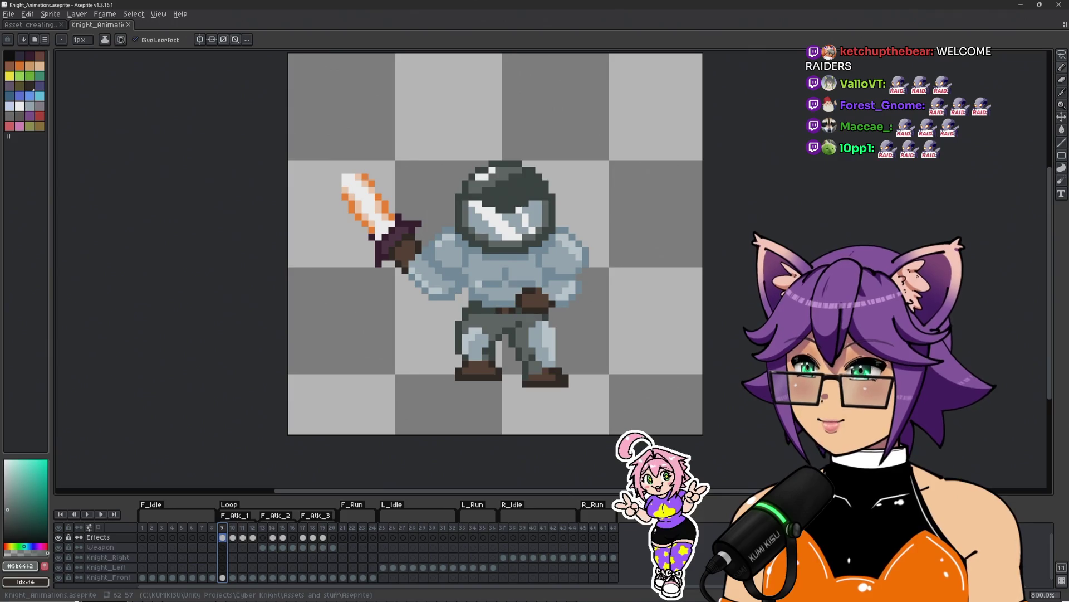
# Save Knight_Animations.aseprite again with Ctrl+S
pyautogui.hotkey('ctrl', 's')
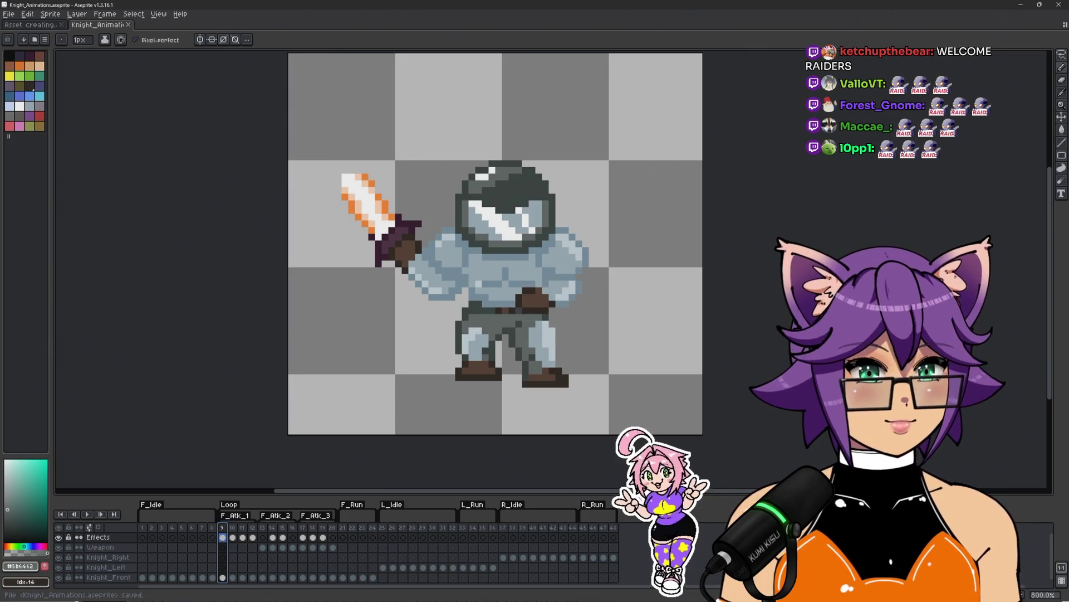